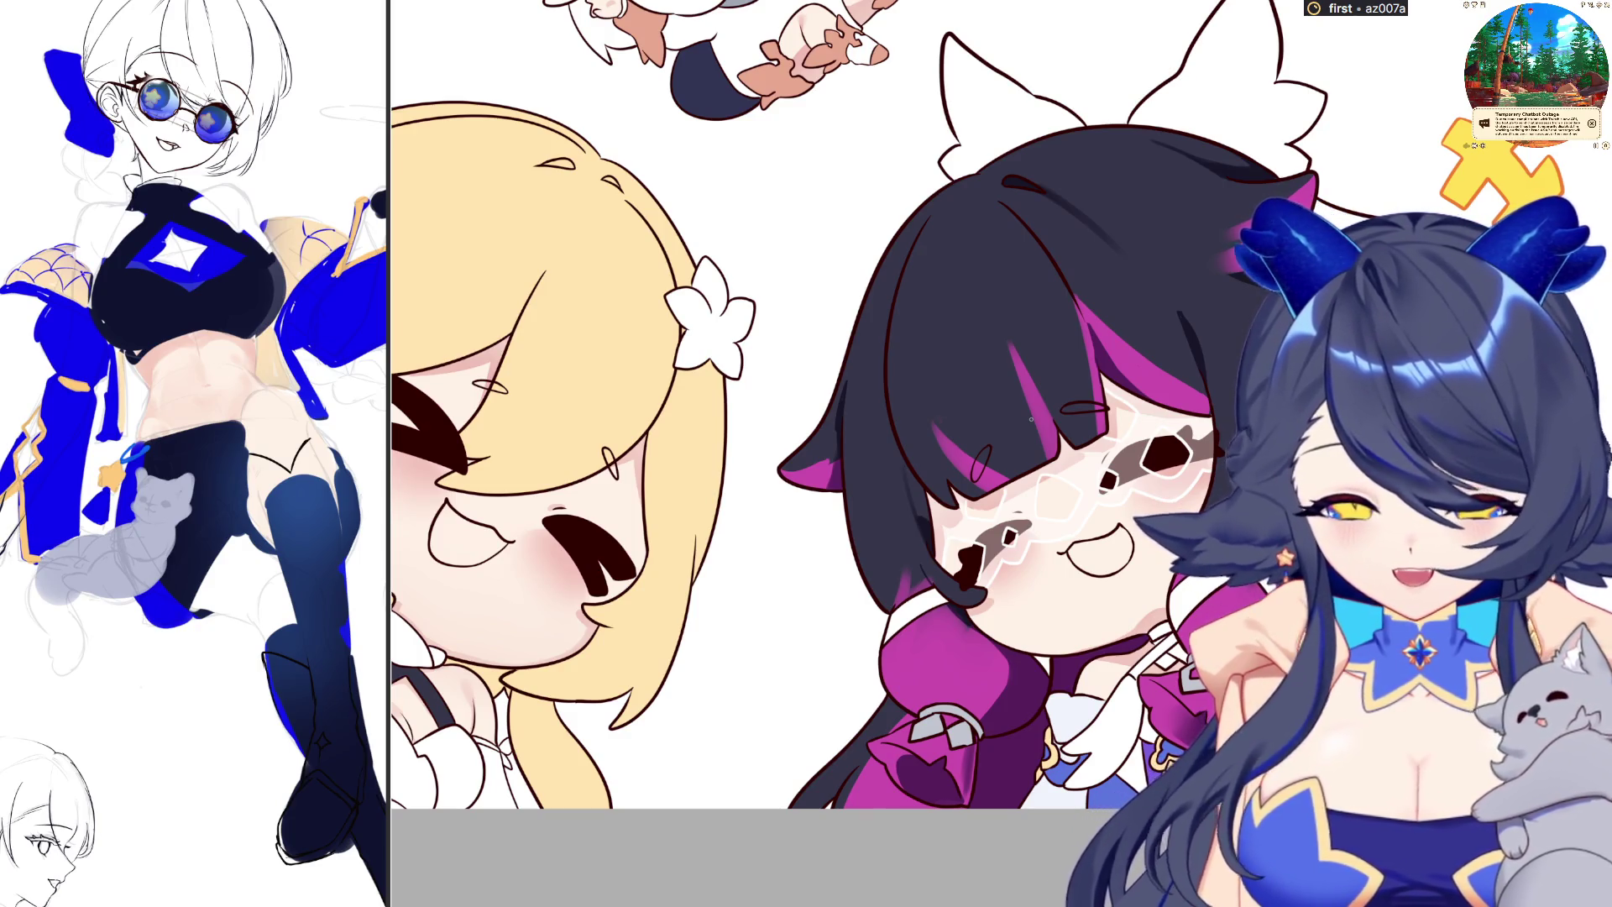
# Sketch extra pencil lines inside the lower ellipse beside the floating white-haired companion
pyautogui.scroll(3, 1031, 418)
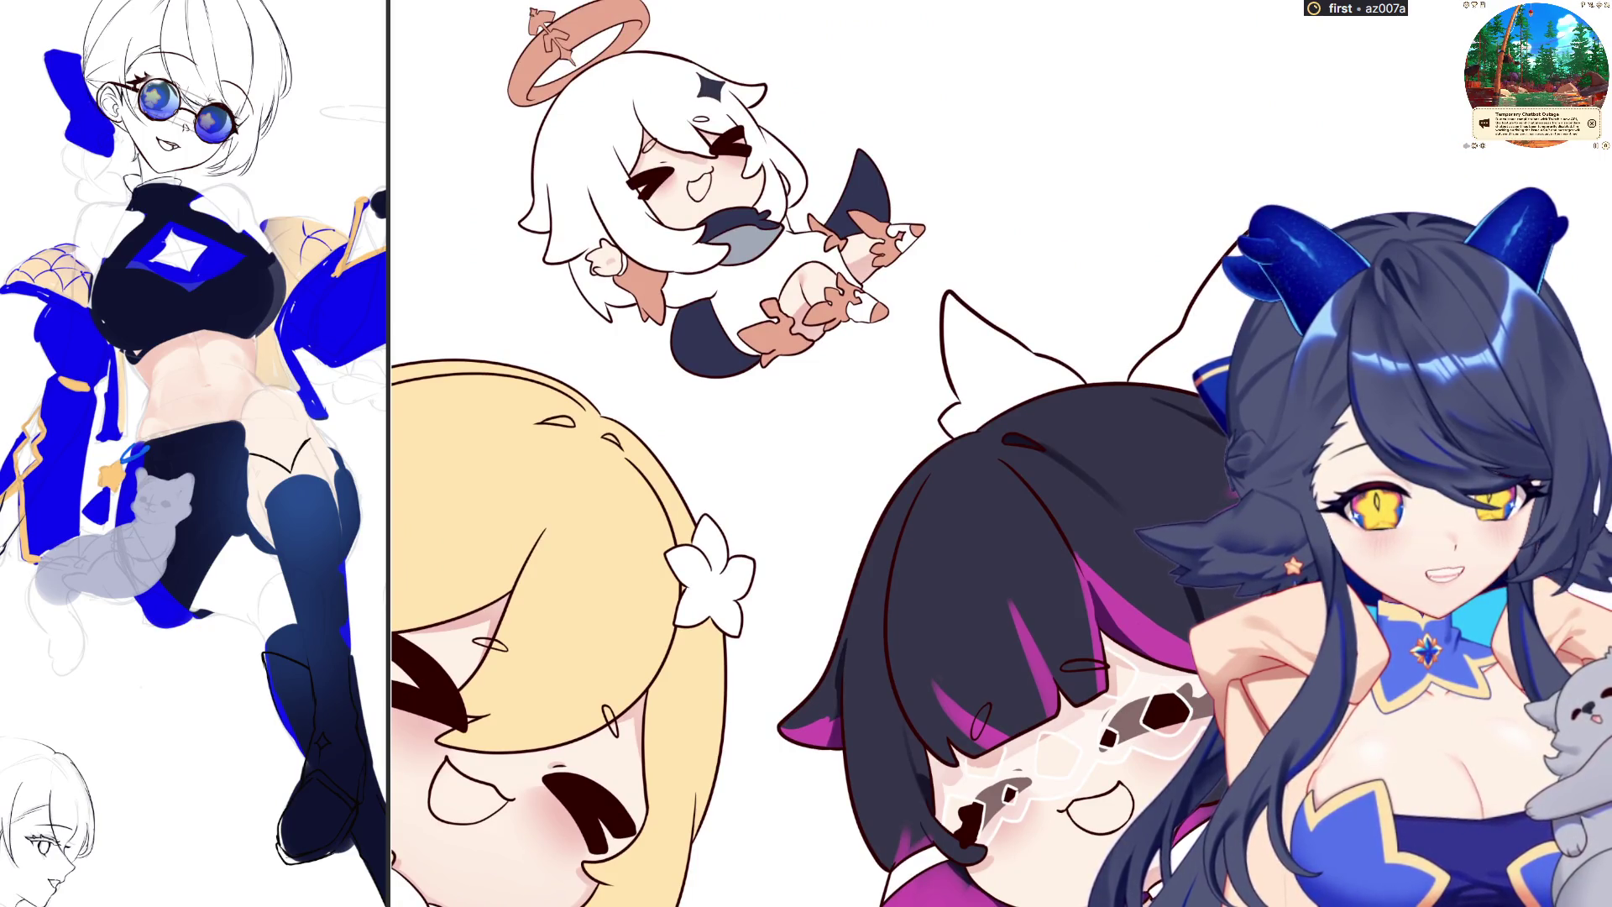
pyautogui.scroll(-5, 640, 318)
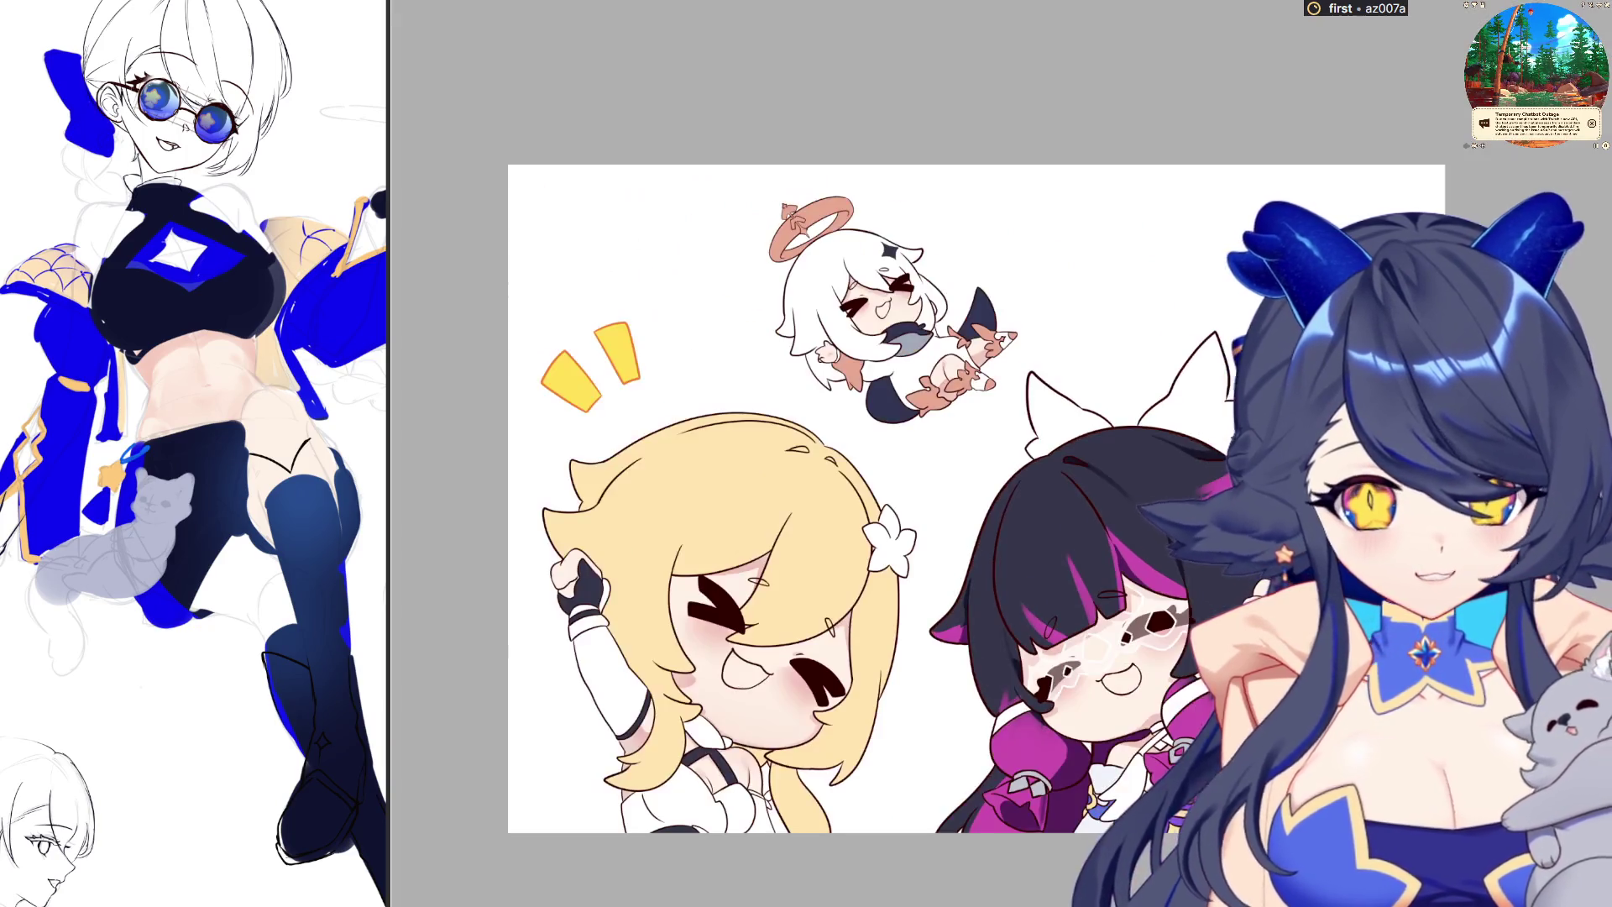
pyautogui.scroll(2, 640, 317)
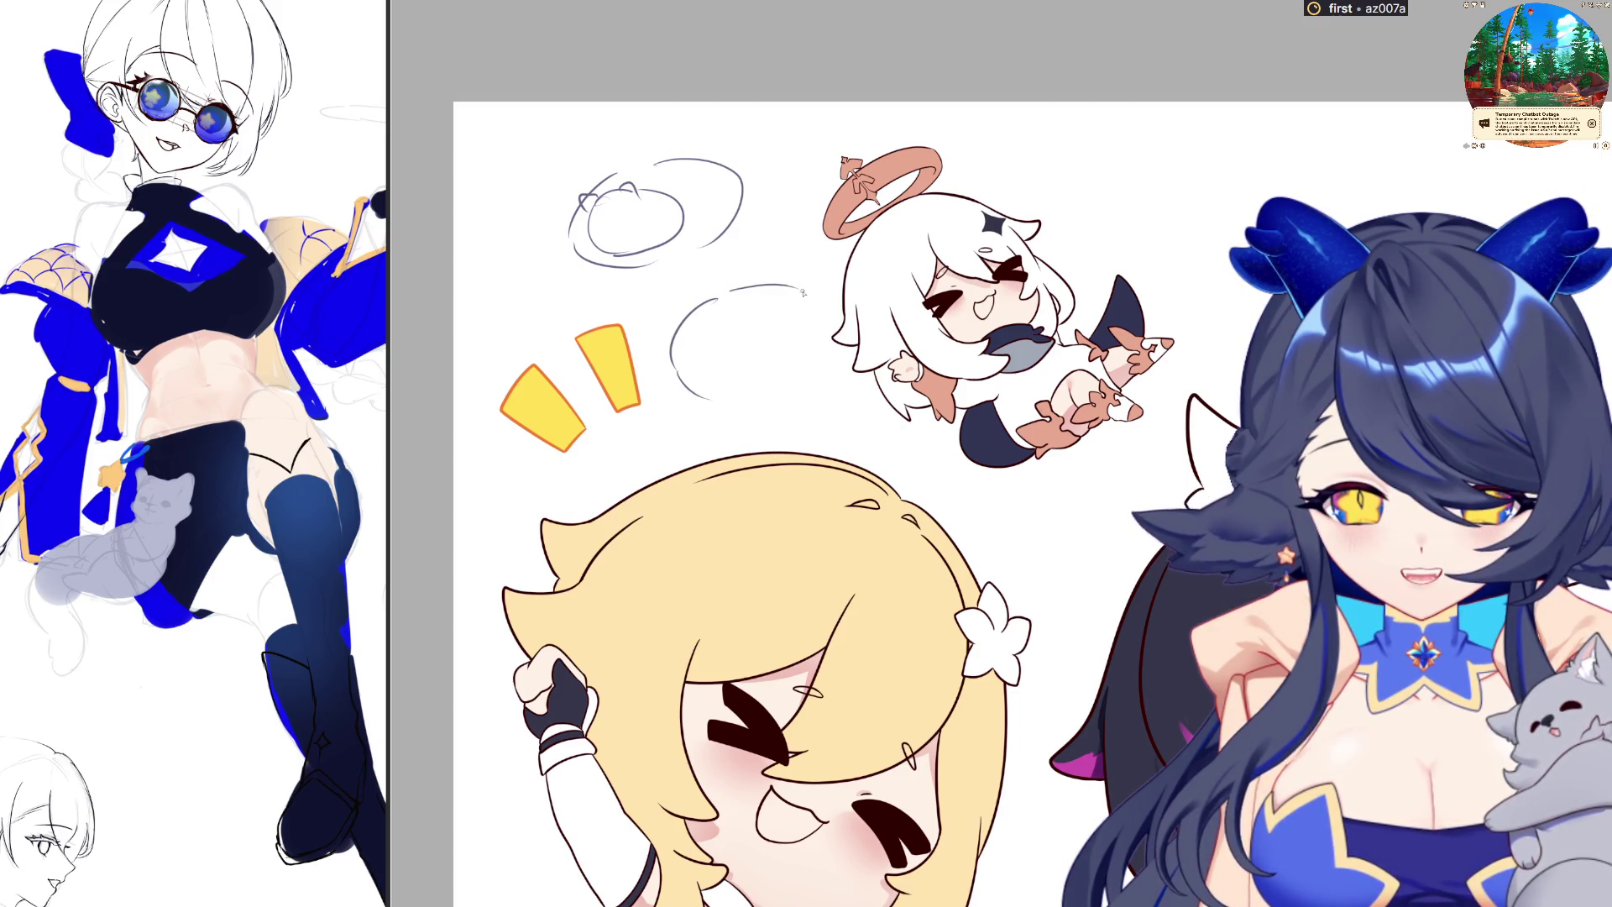
pyautogui.moveTo(767, 298); pyautogui.dragTo(764, 328)
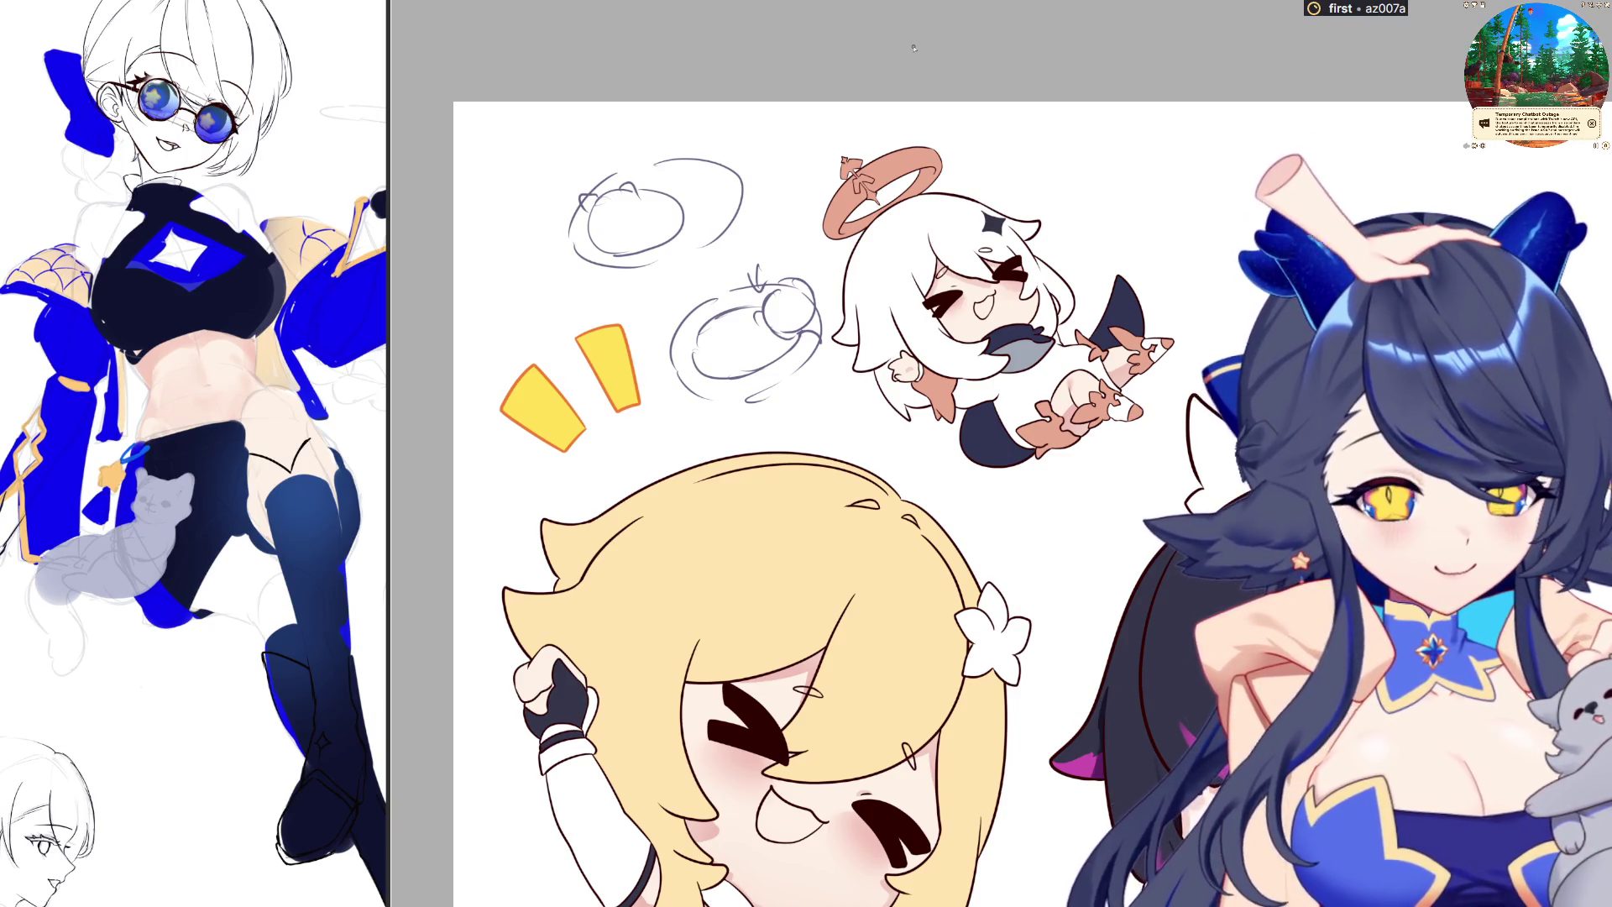
# Delete the two rough pencil ellipse sketches from the canvas
pyautogui.press('Delete')
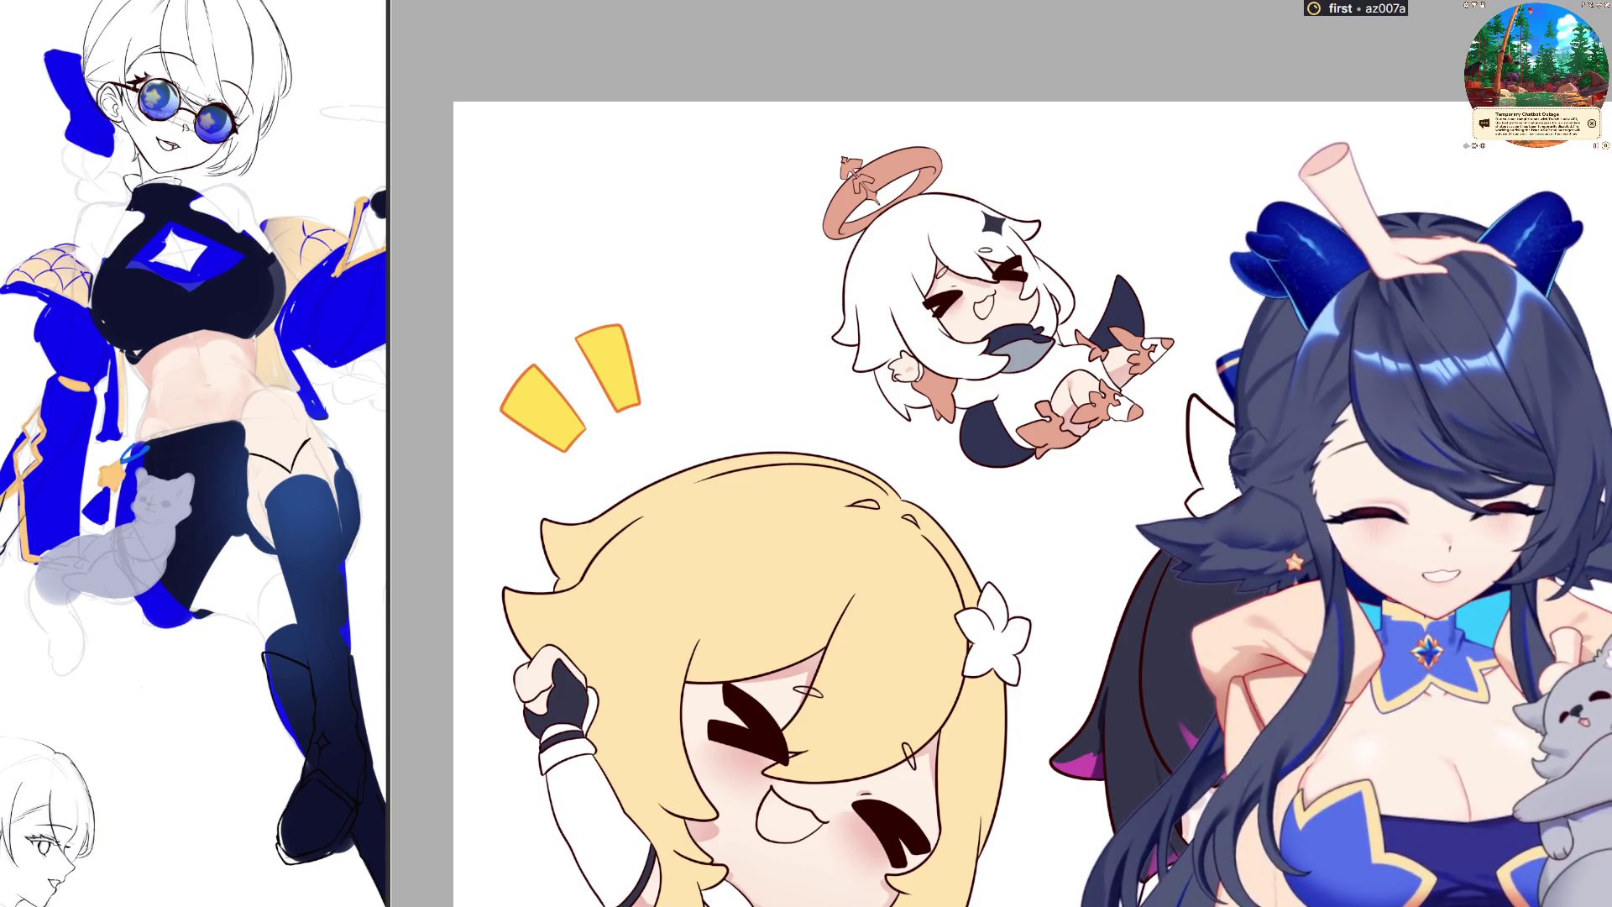
pyautogui.scroll(-3, 1008, 504)
pyautogui.scroll(5, 1008, 504)
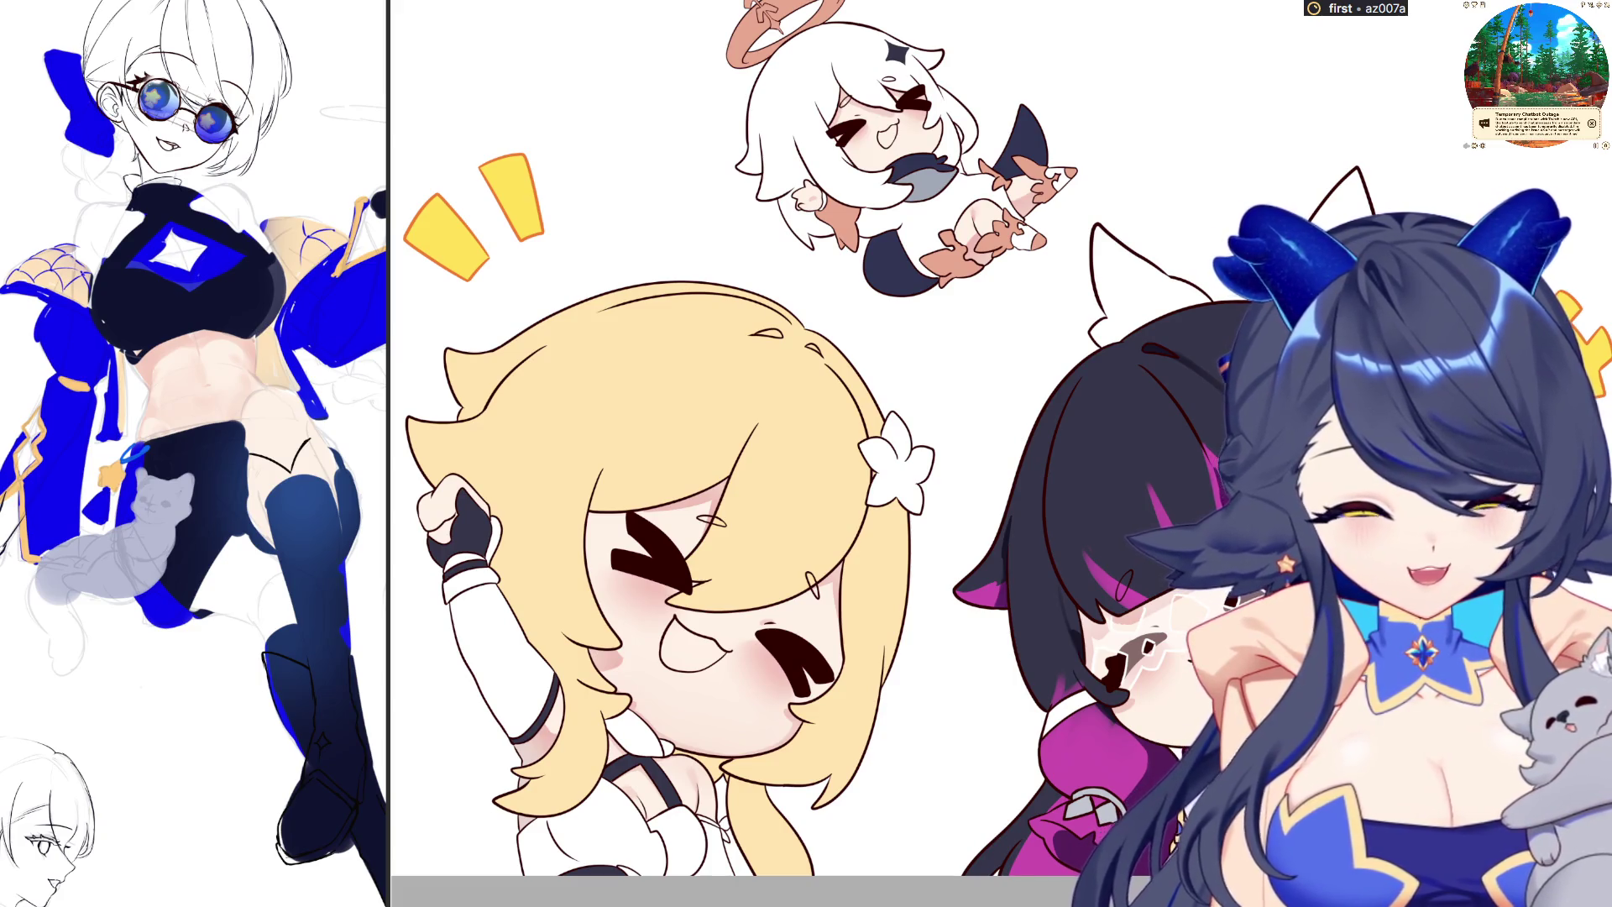
# Fill the blonde girl's open mouth with purple
pyautogui.scroll(-3, 756, 453)
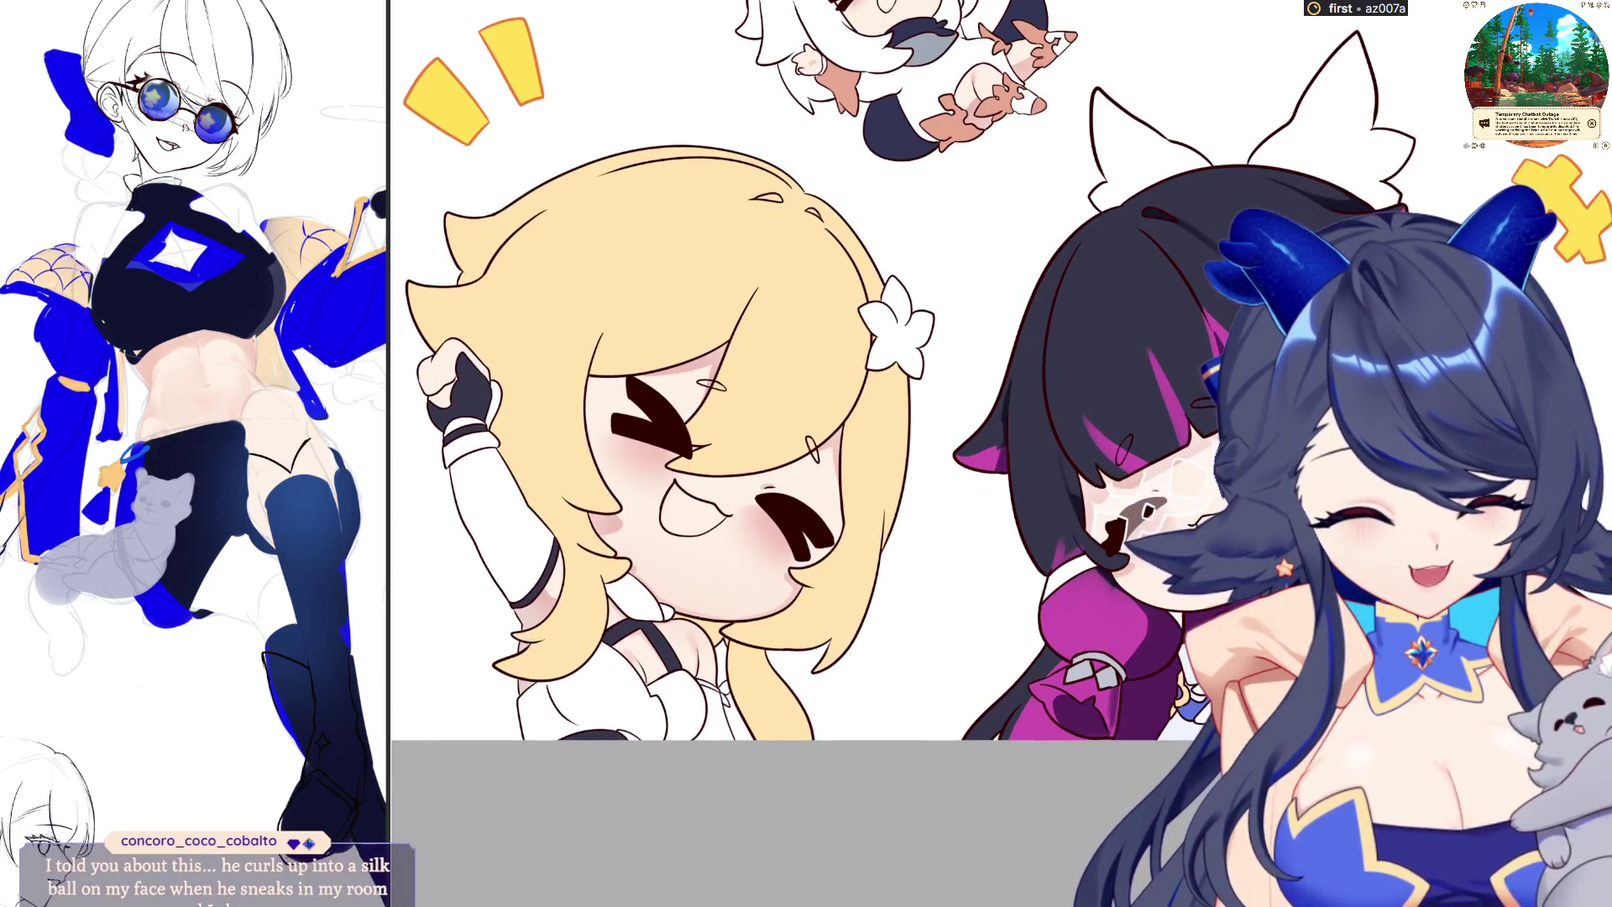
pyautogui.scroll(2, 756, 453)
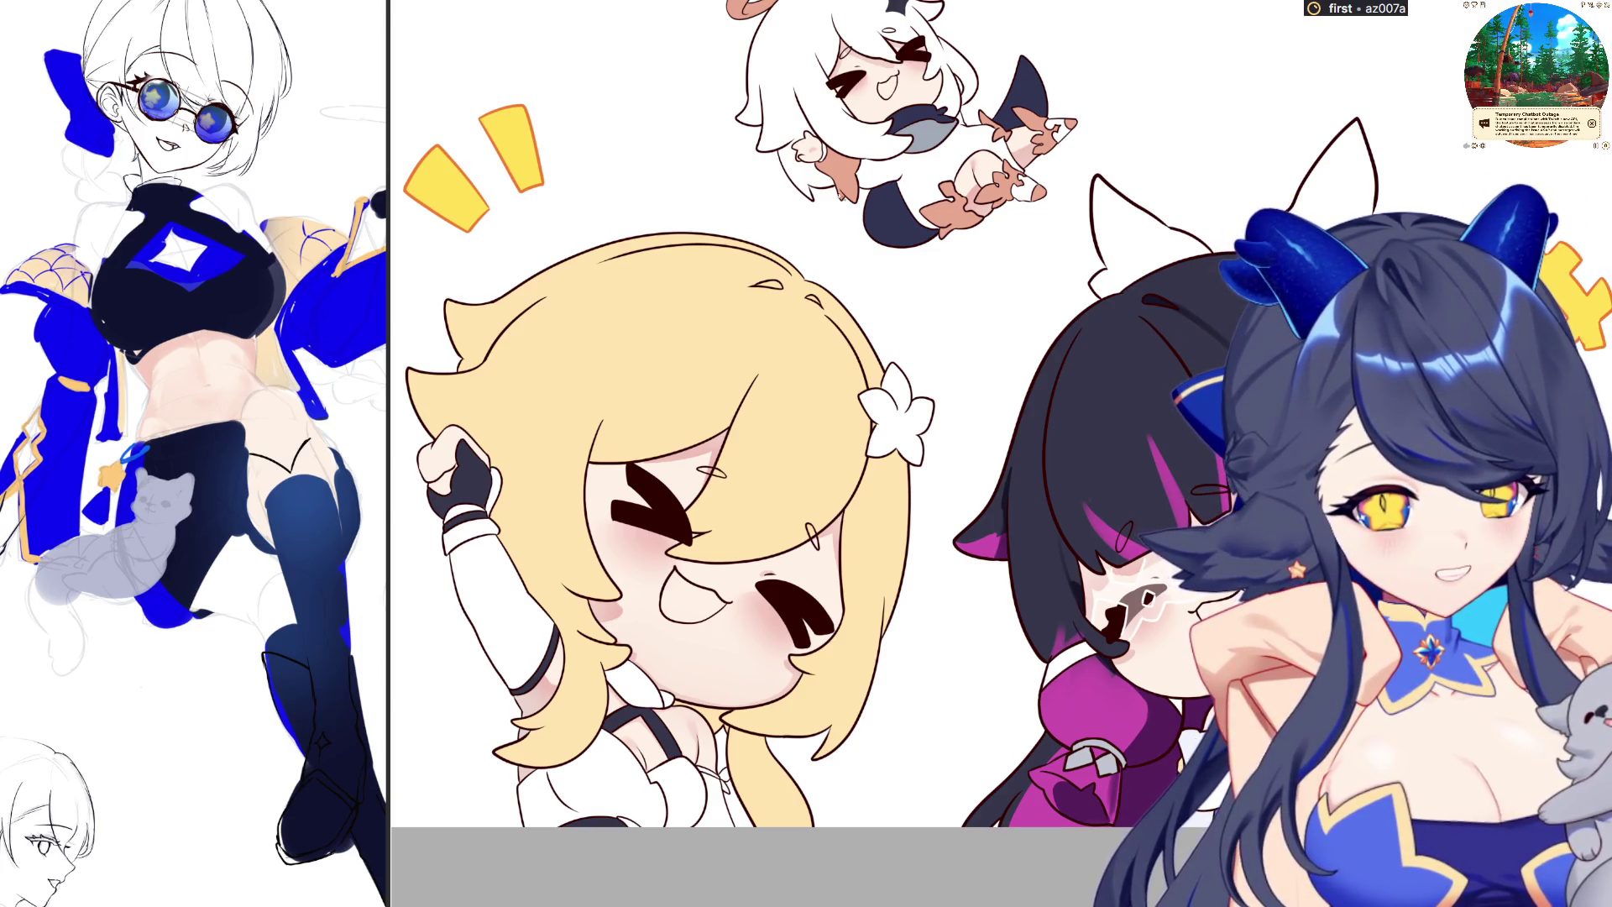
pyautogui.click(682, 600)
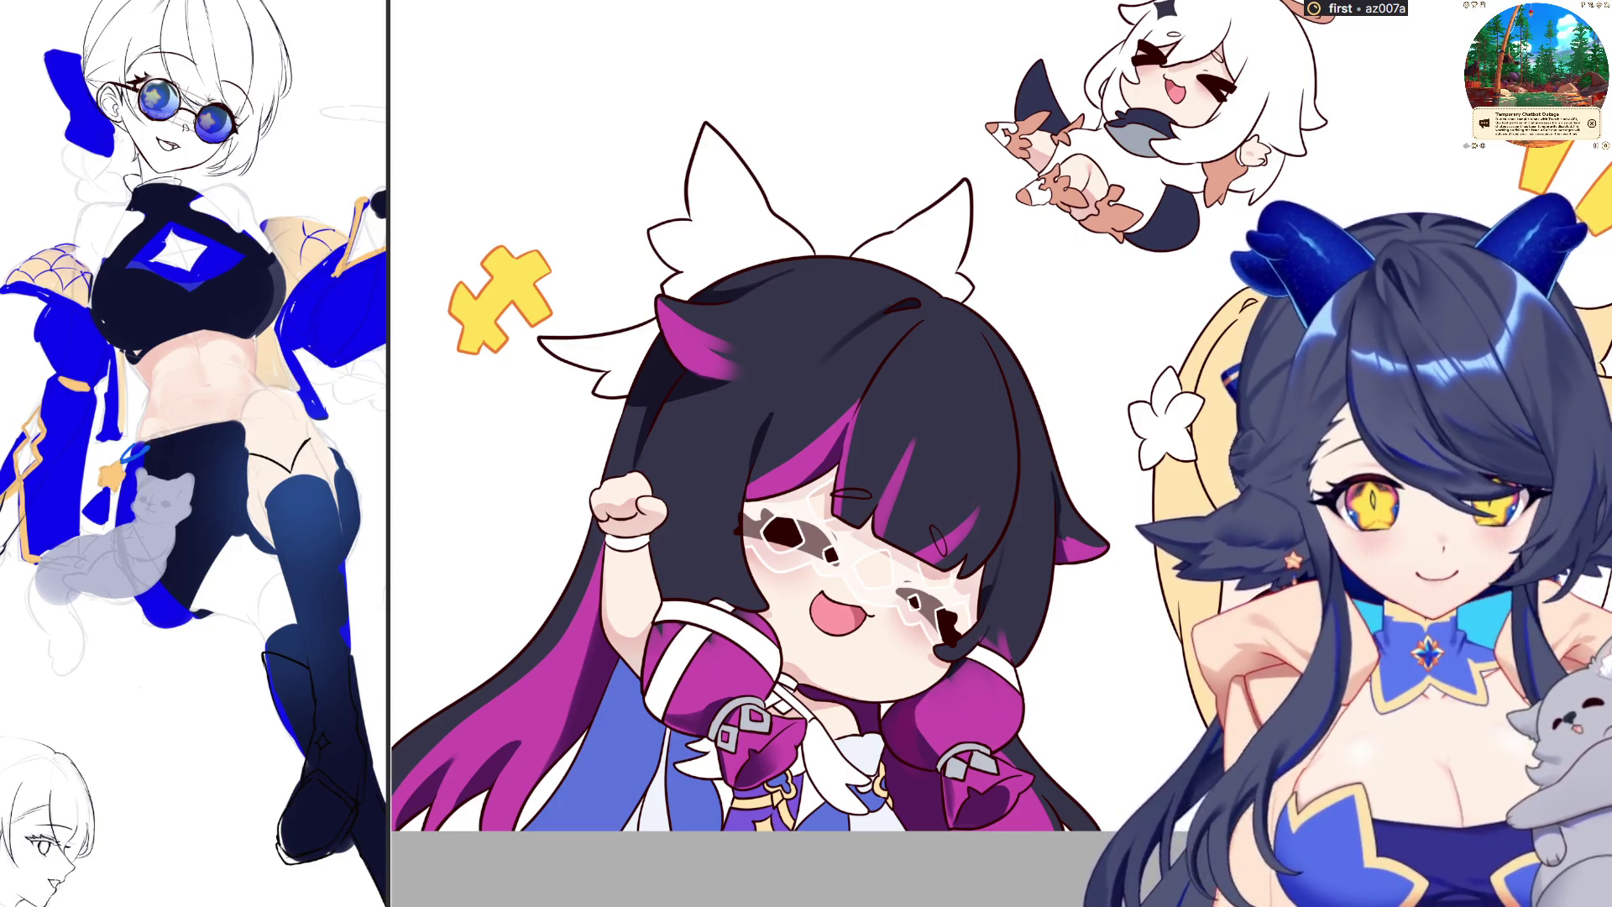
# Draw a thin line across the chibi's face and sleeve, then mirror the view horizontally
pyautogui.moveTo(912, 664)
pyautogui.mouseDown()
pyautogui.moveTo(647, 695)
pyautogui.moveTo(1041, 790)
pyautogui.mouseUp()
pyautogui.press('m')
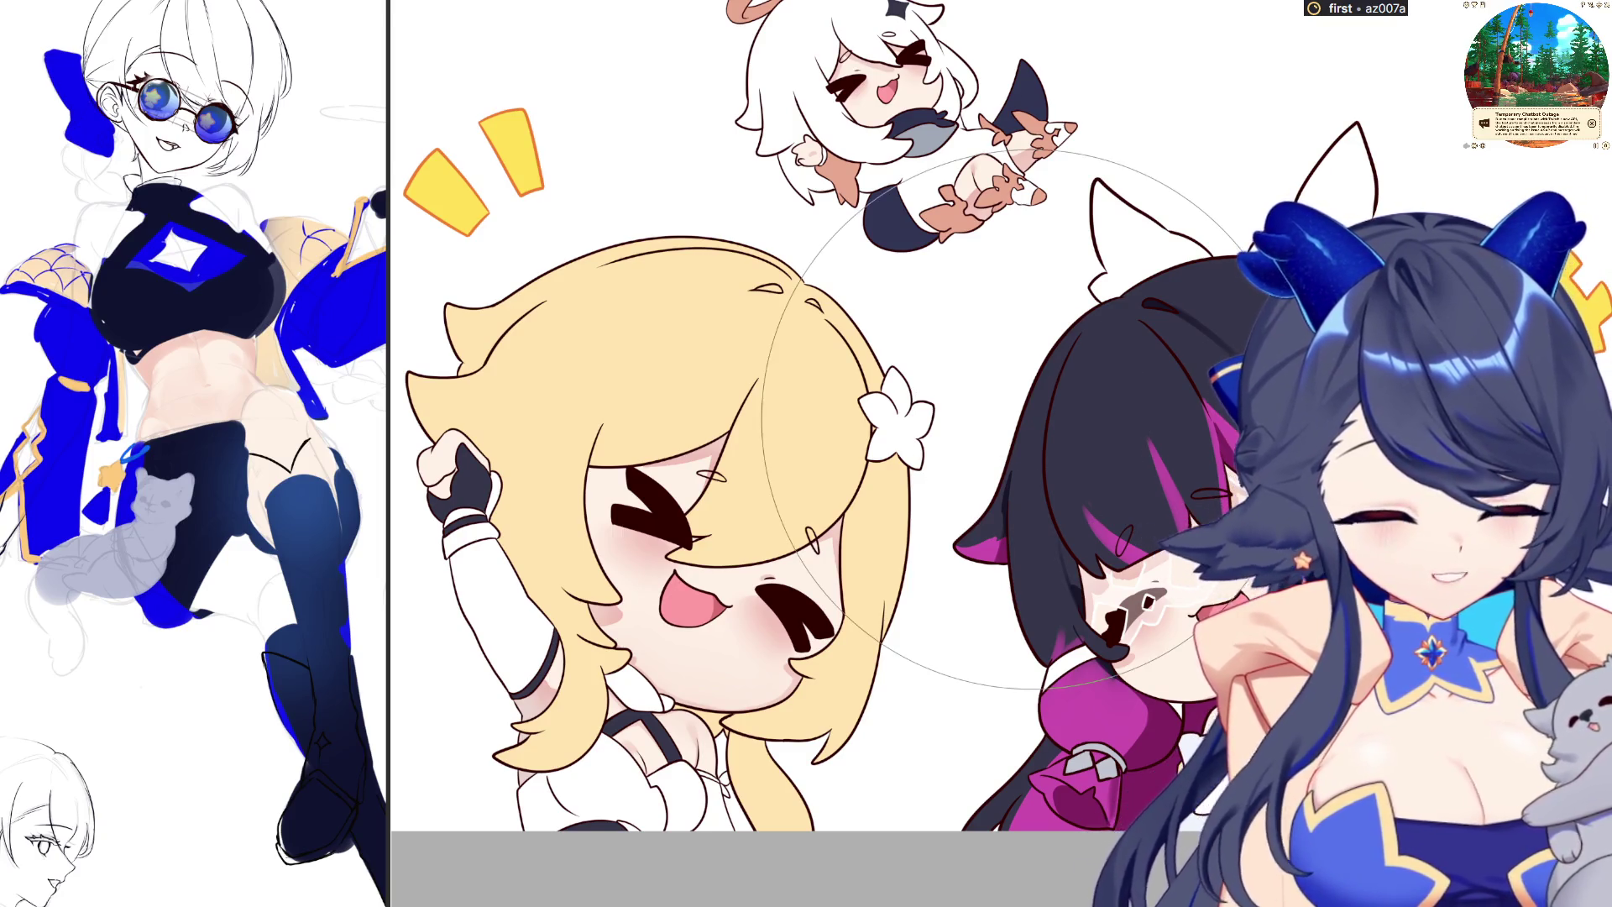
# Make the brush slightly larger for further inking and colouring
pyautogui.press(']')
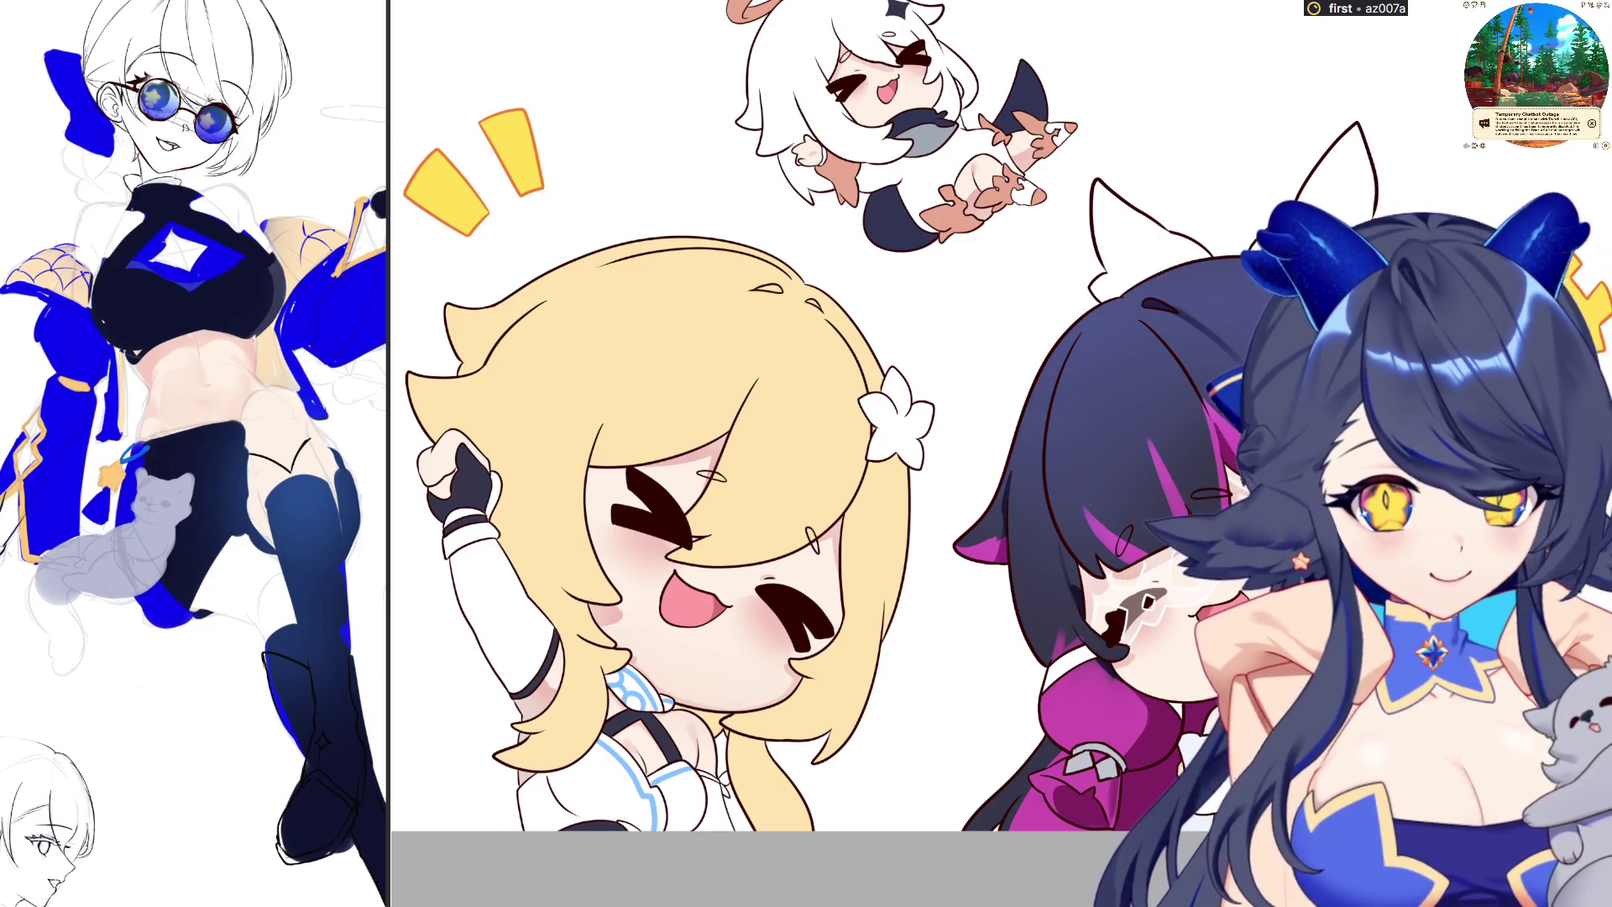
# Lasso-fill the blonde girl's hair flower clip with flat white, clearing its petal details
pyautogui.moveTo(970, 345); pyautogui.dragTo(977, 380)
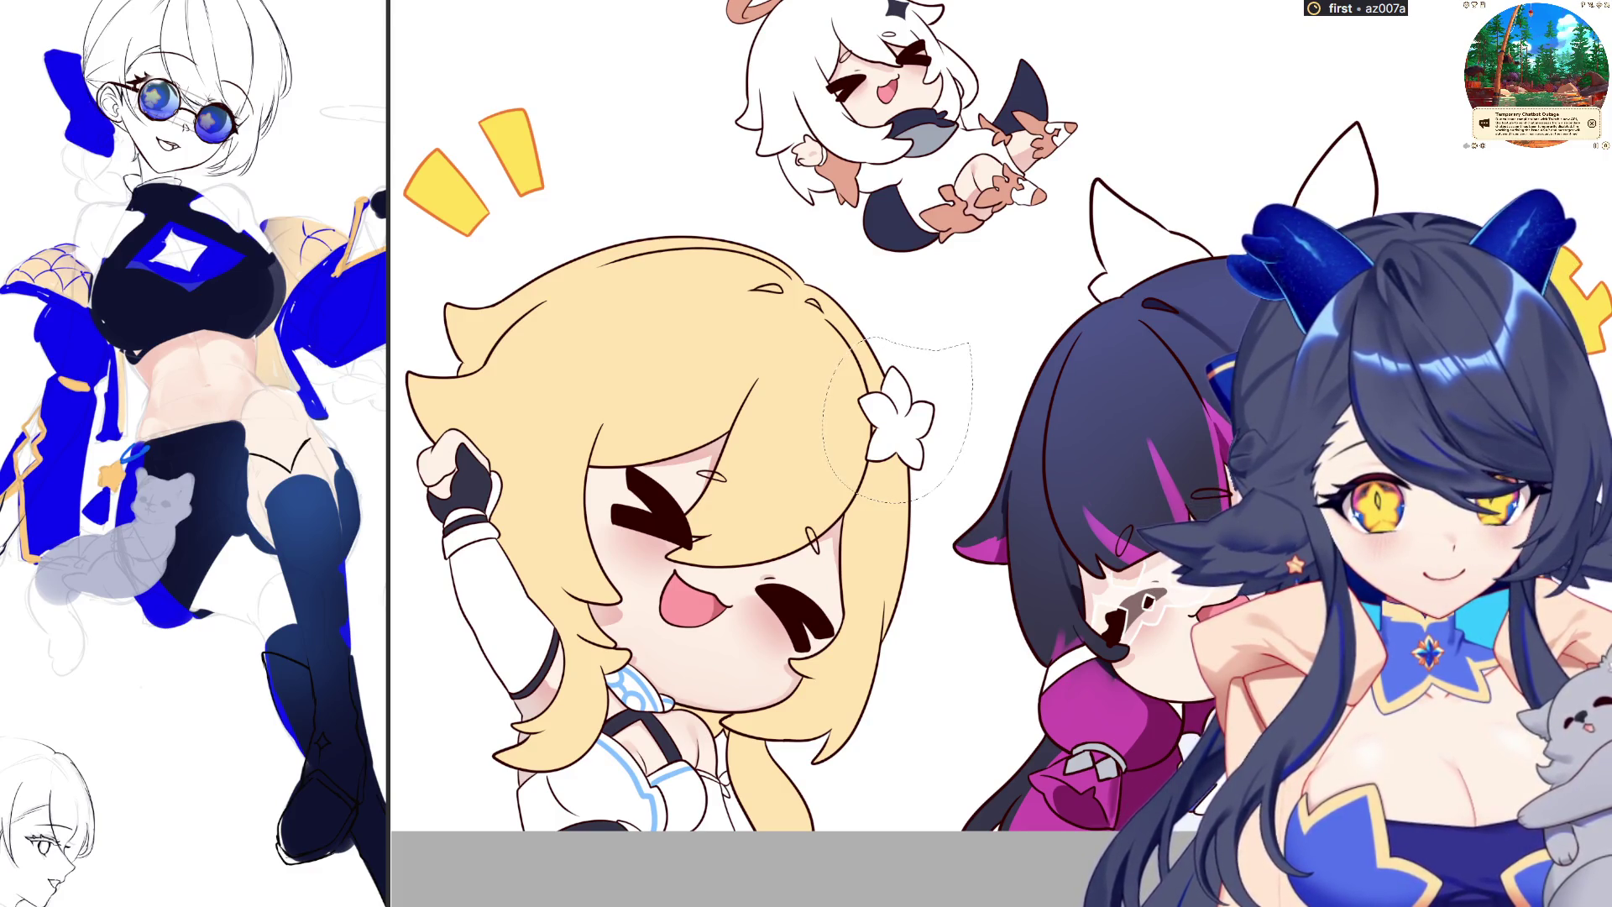
pyautogui.click(943, 324)
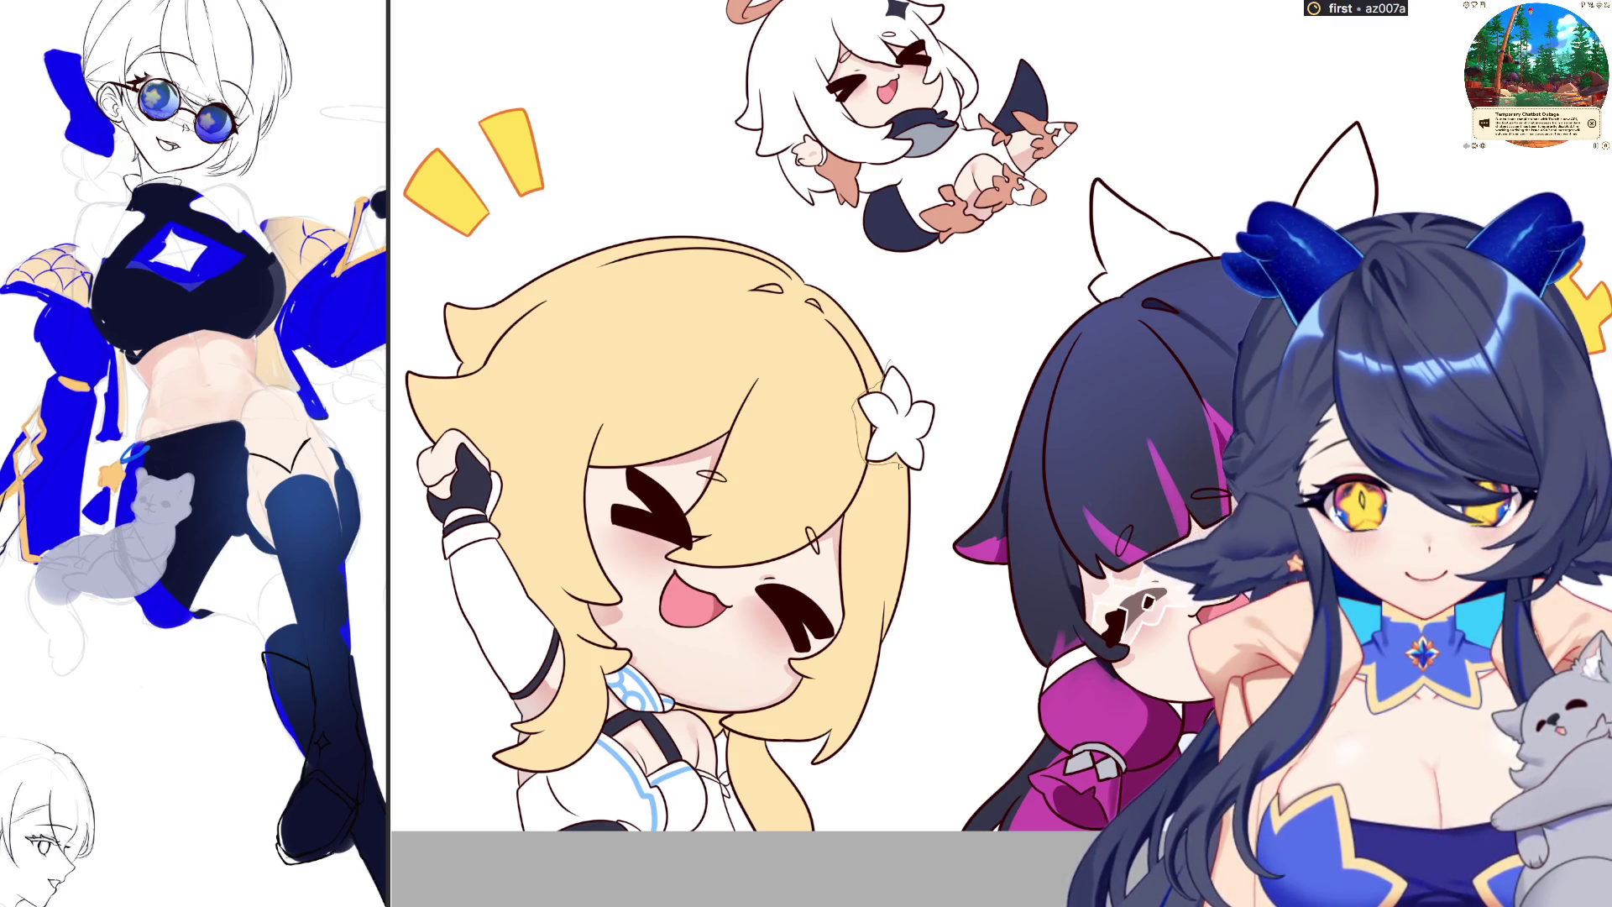
pyautogui.moveTo(926, 470); pyautogui.dragTo(953, 415)
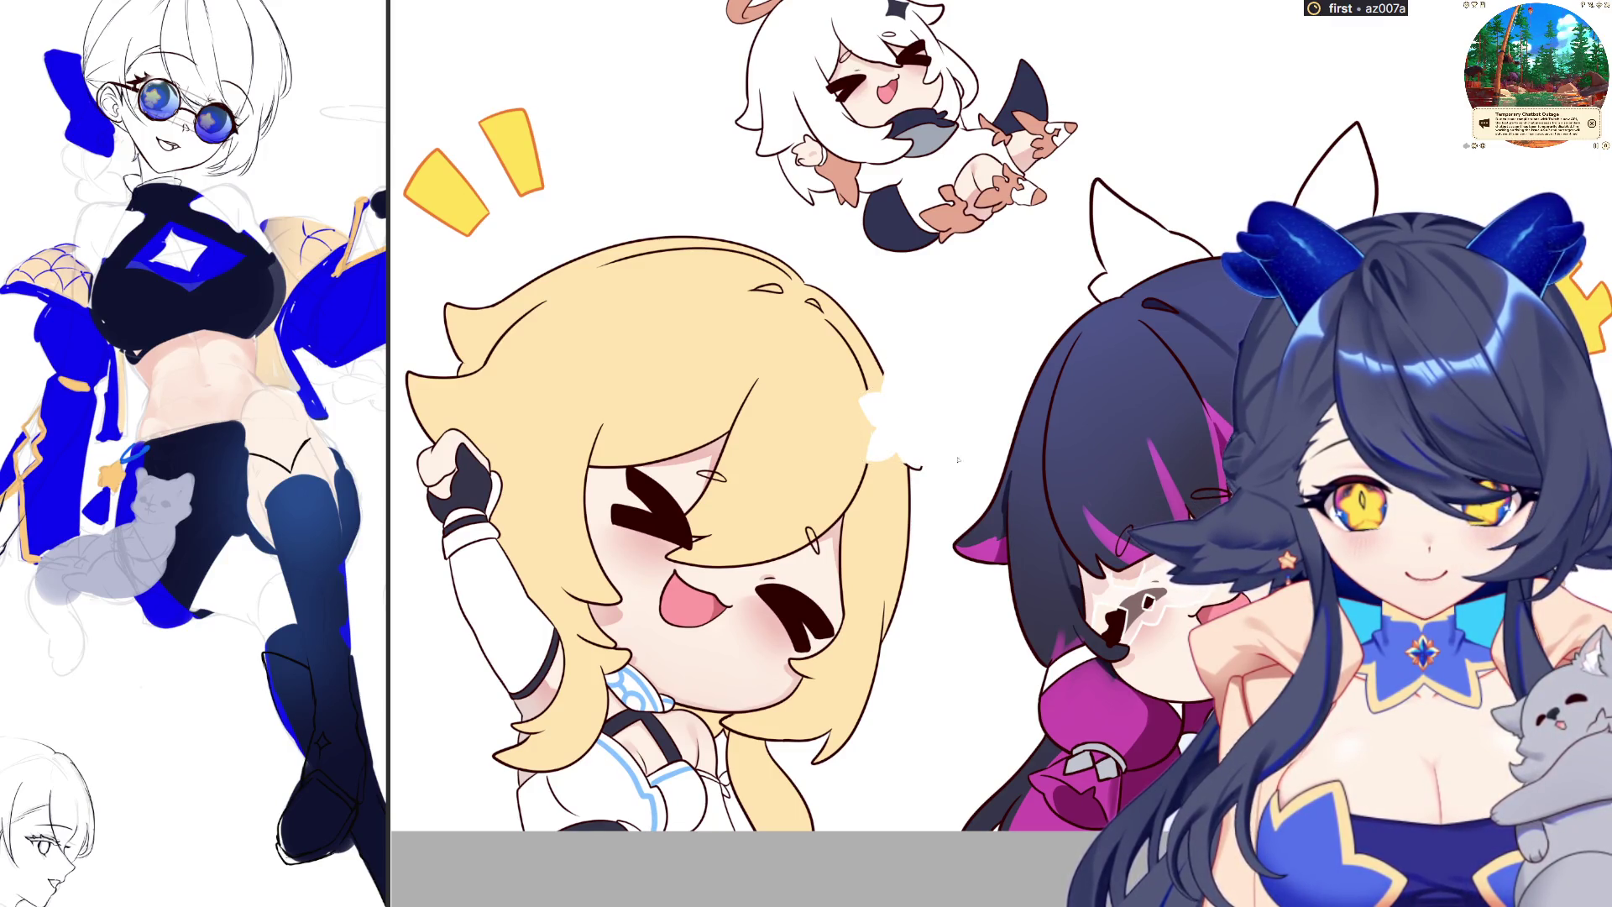
pyautogui.scroll(8, 987, 503)
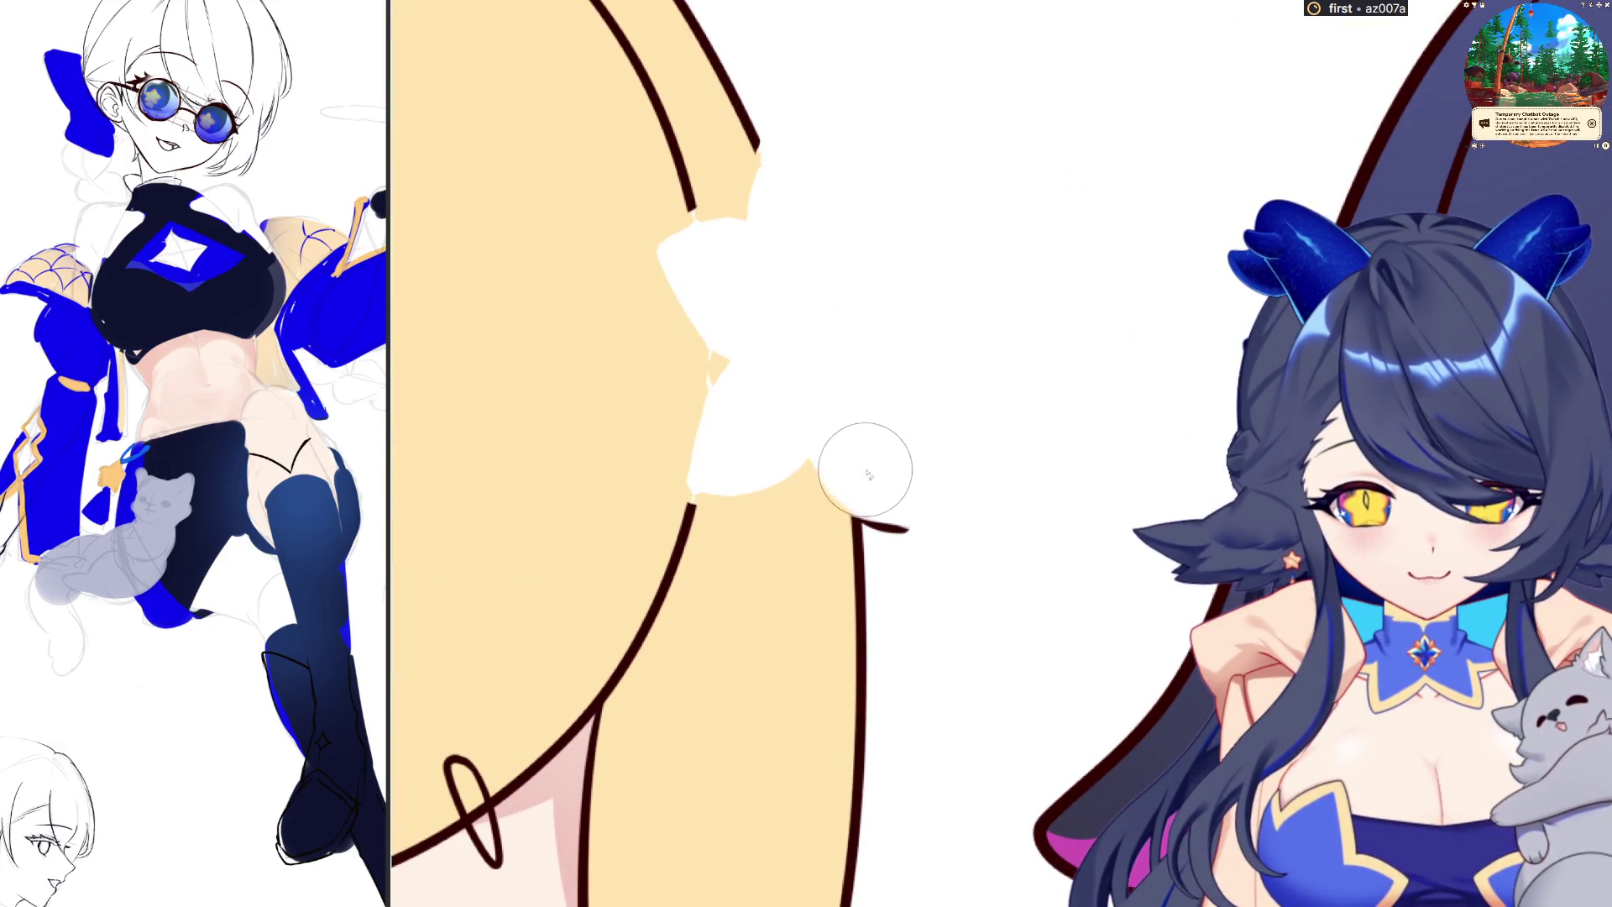
pyautogui.scroll(-3, 1000, 504)
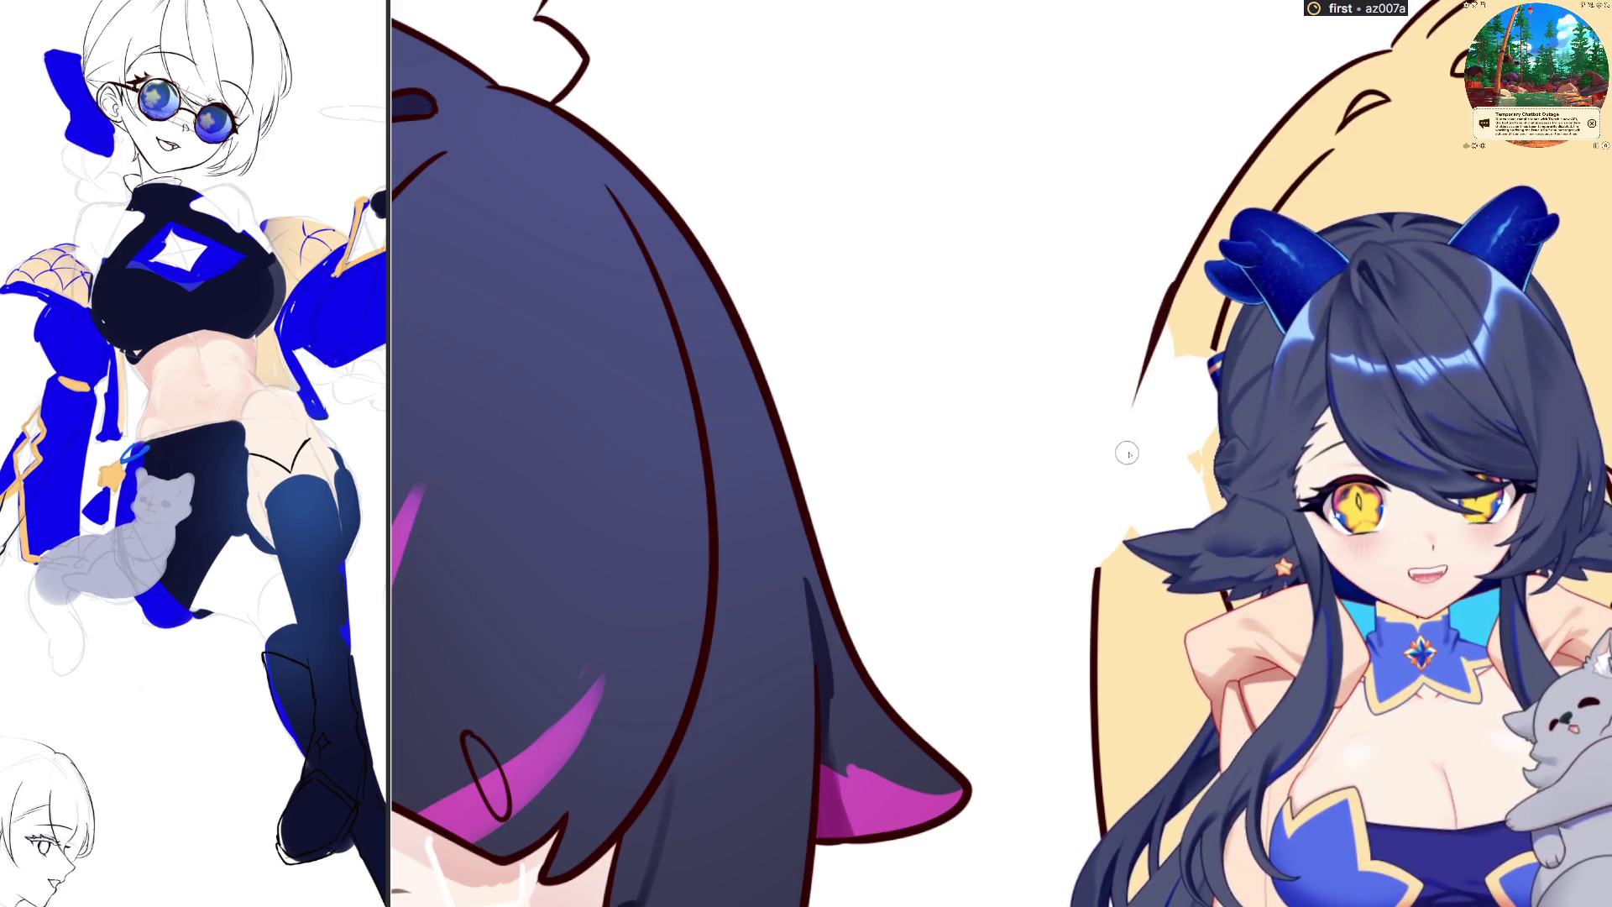
pyautogui.moveTo(1167, 304); pyautogui.dragTo(1133, 417)
pyautogui.moveTo(1171, 290); pyautogui.dragTo(1117, 499)
pyautogui.hotkey('ctrl', 'z')
pyautogui.hotkey('ctrl', 'z')
pyautogui.hotkey('ctrl', 'z')
pyautogui.moveTo(1180, 281); pyautogui.dragTo(1103, 523)
pyautogui.hotkey('ctrl', 'z')
pyautogui.moveTo(1168, 290); pyautogui.dragTo(1096, 521)
pyautogui.hotkey('ctrl', 'z')
pyautogui.hotkey('ctrl', 'z')
pyautogui.moveTo(1169, 290); pyautogui.dragTo(1096, 522)
pyautogui.hotkey('ctrl', 'z')
pyautogui.moveTo(1169, 290); pyautogui.dragTo(1097, 522)
pyautogui.hotkey('ctrl', 'z')
pyautogui.moveTo(1169, 289); pyautogui.dragTo(1100, 579)
pyautogui.moveTo(1169, 290); pyautogui.dragTo(1103, 484)
pyautogui.hotkey('ctrl', 'z')
pyautogui.moveTo(1169, 290); pyautogui.dragTo(1104, 484)
pyautogui.hotkey('ctrl', 'z')
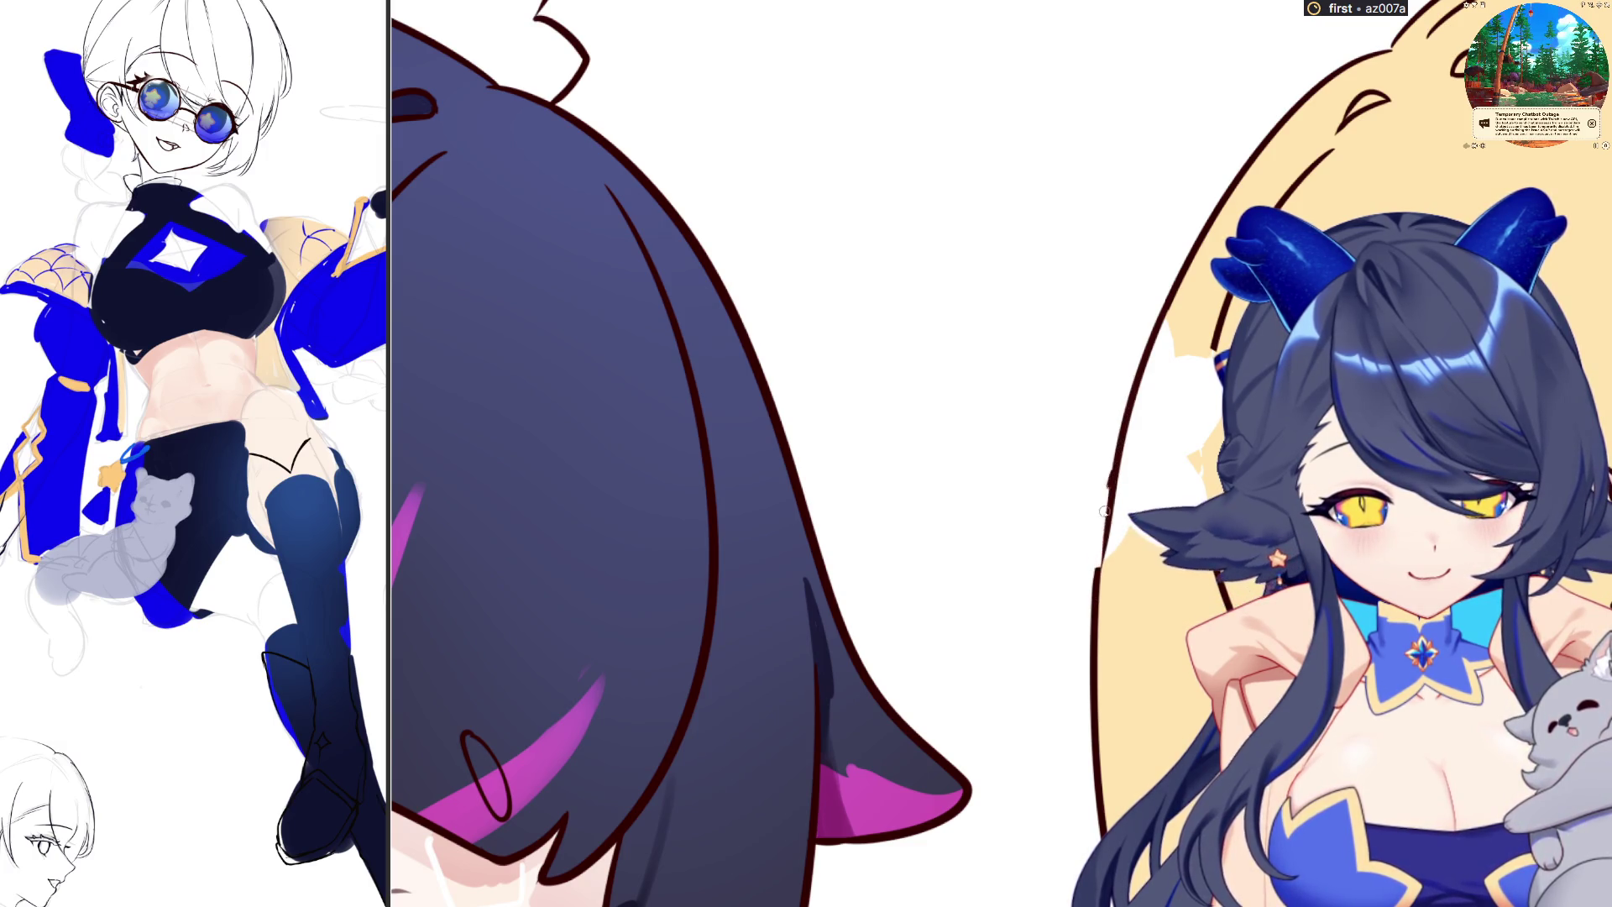
pyautogui.moveTo(1108, 485); pyautogui.dragTo(1096, 620)
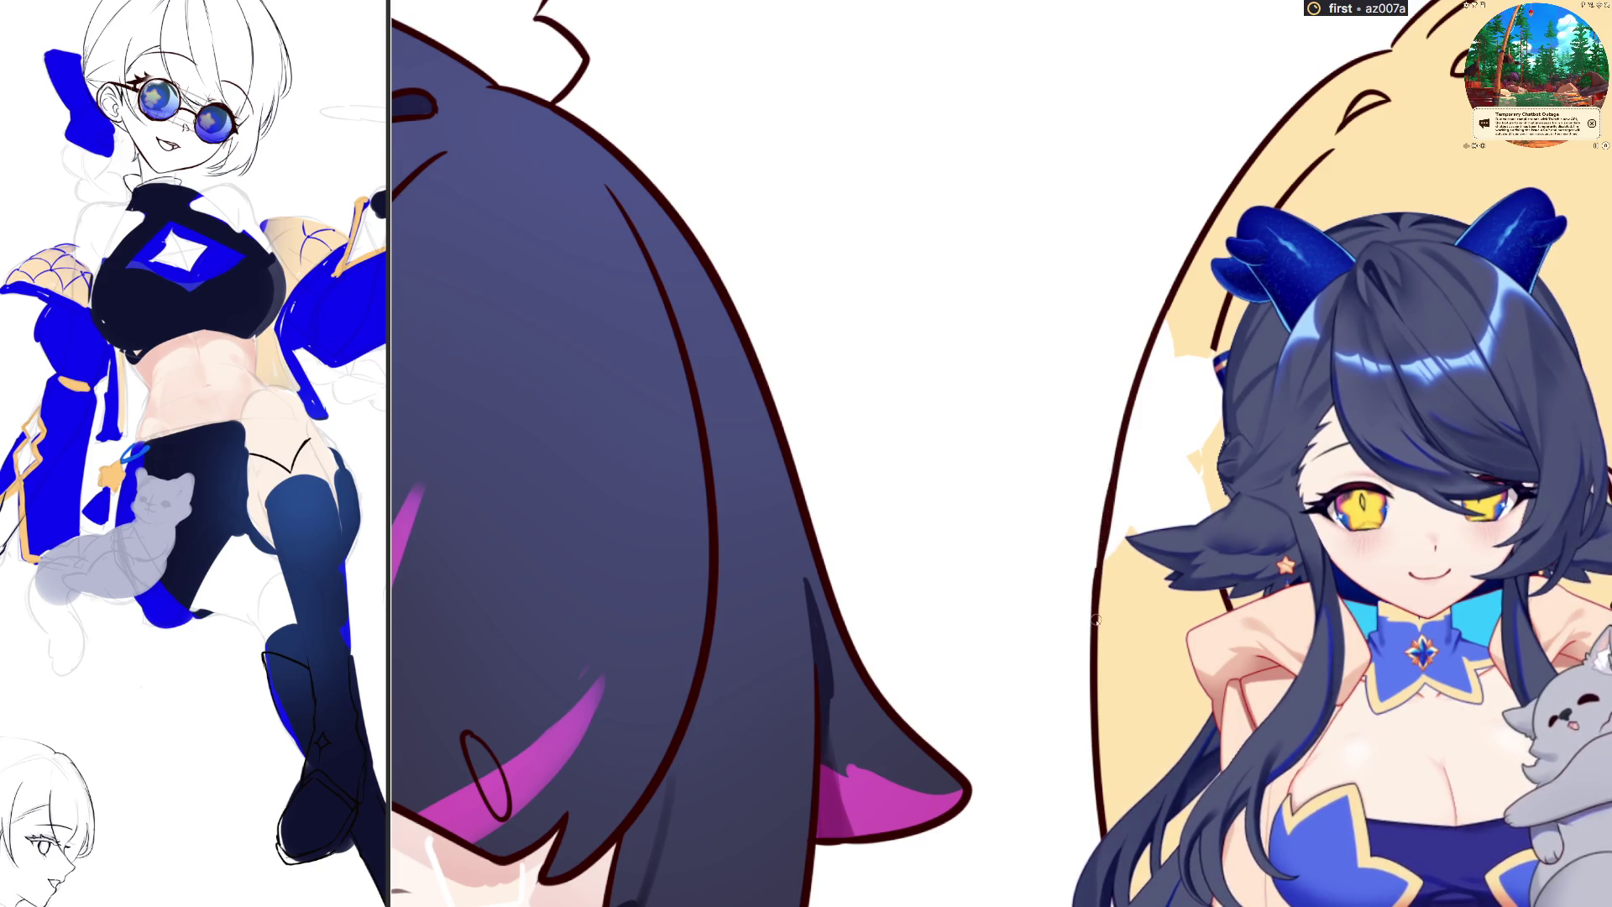
pyautogui.moveTo(1099, 531); pyautogui.dragTo(1097, 598)
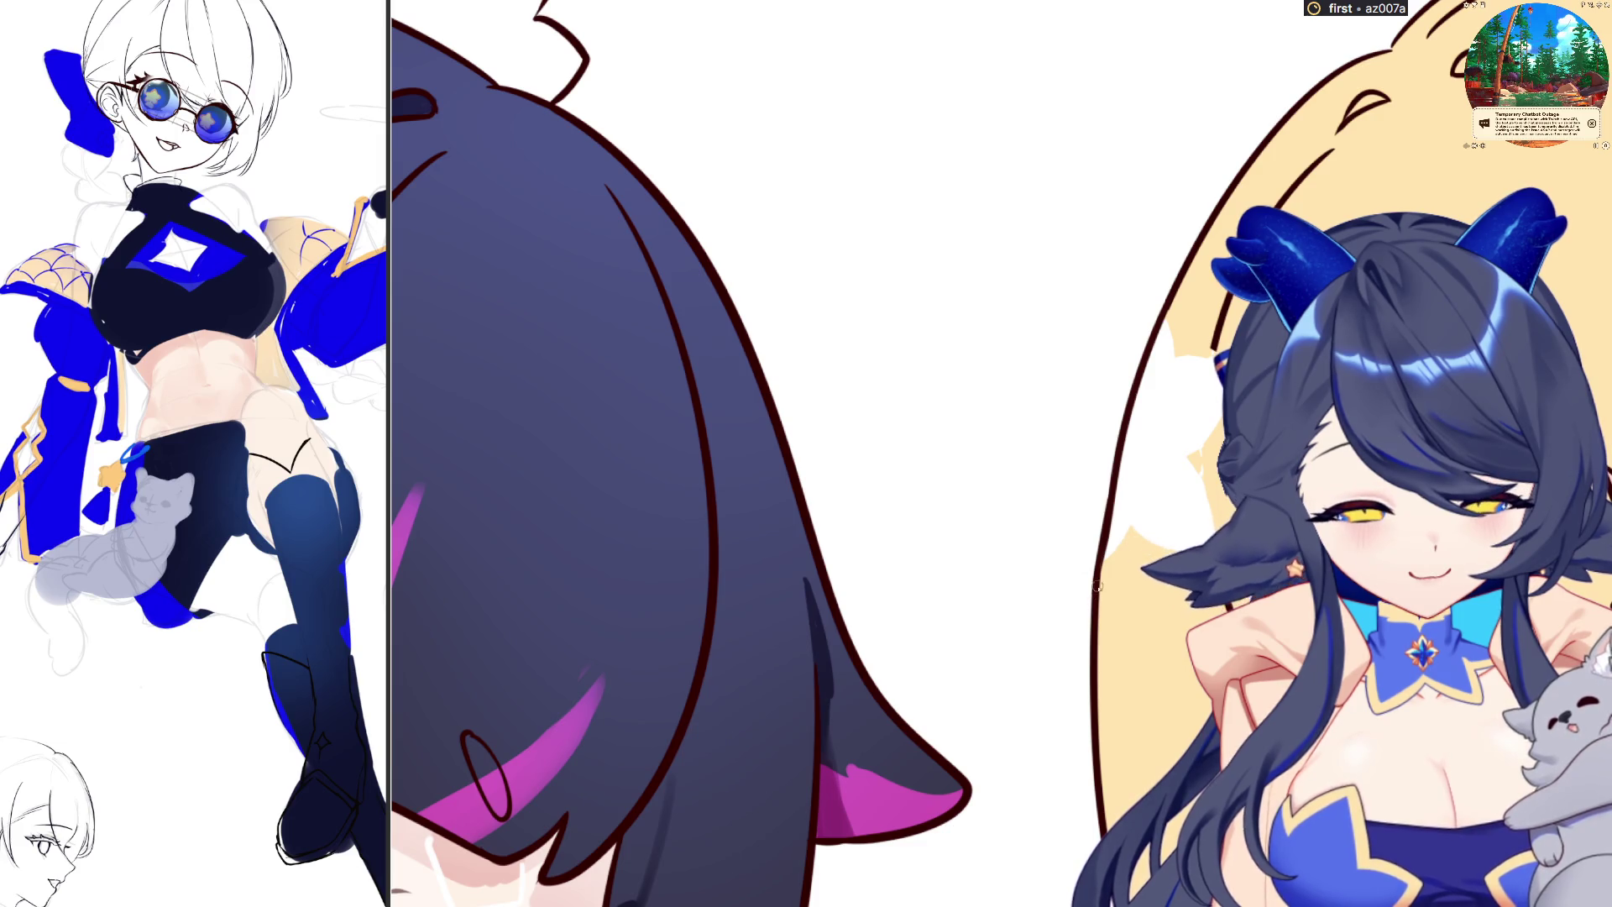
pyautogui.press('h')
pyautogui.press('h')
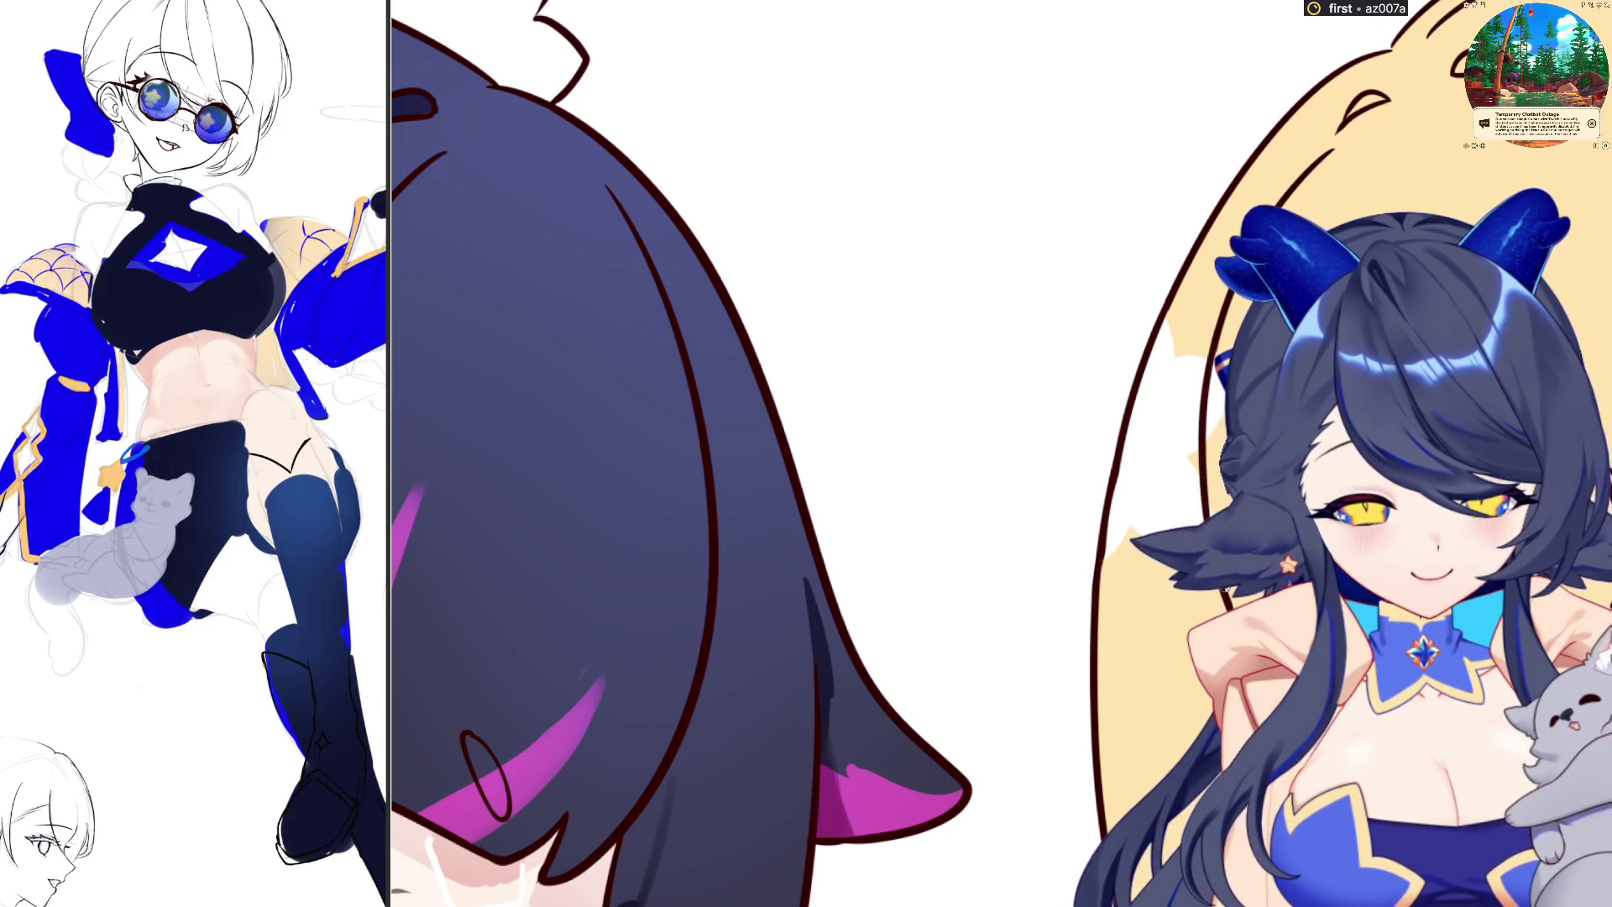
pyautogui.hotkey('ctrl', '-')
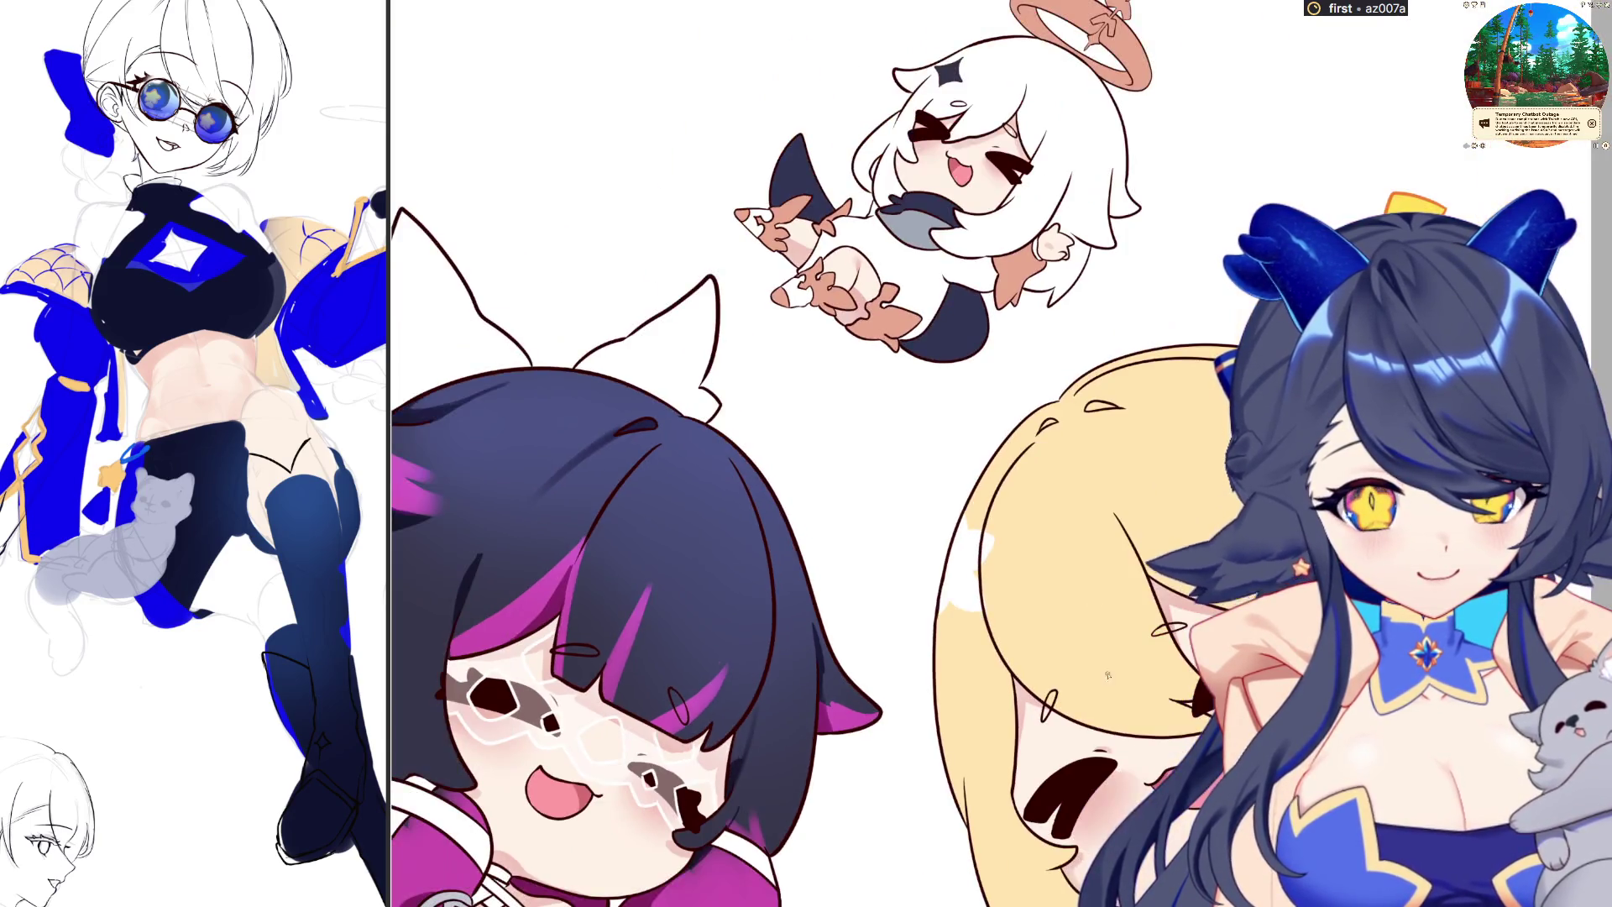
# Zoom in on the blonde chibi's squeezed-shut eyes, pink mouth and raised gloved fist
pyautogui.scroll(1, 1107, 675)
pyautogui.scroll(1, 1185, 633)
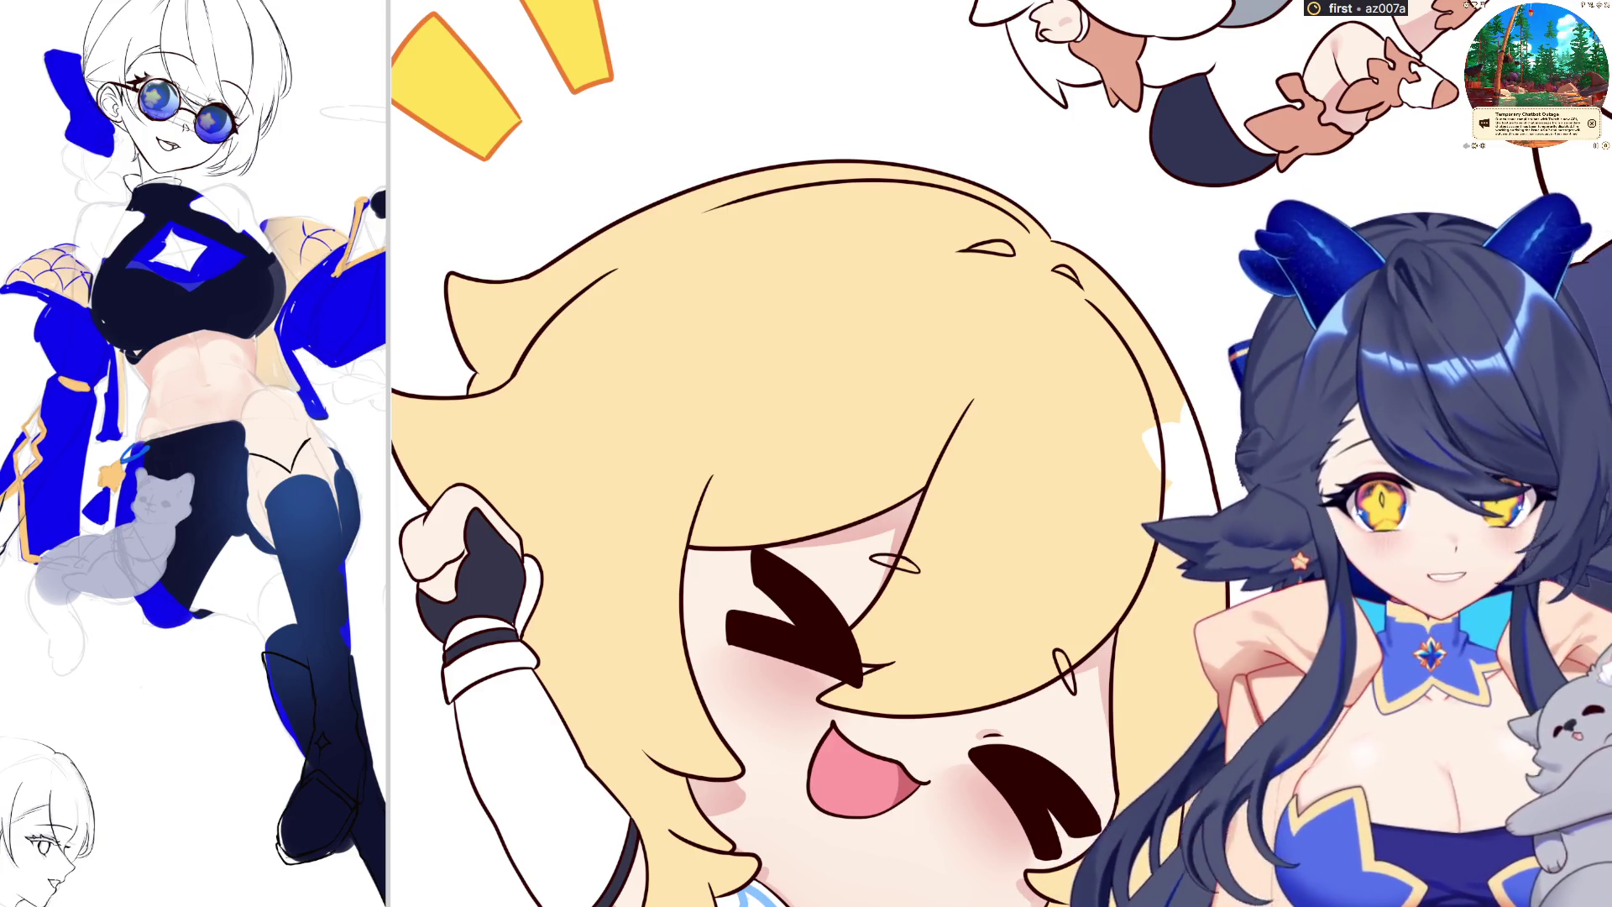
# Extend the curl line on the blonde hair and outline a five-petal flower clip
pyautogui.scroll(-3, 840, 453)
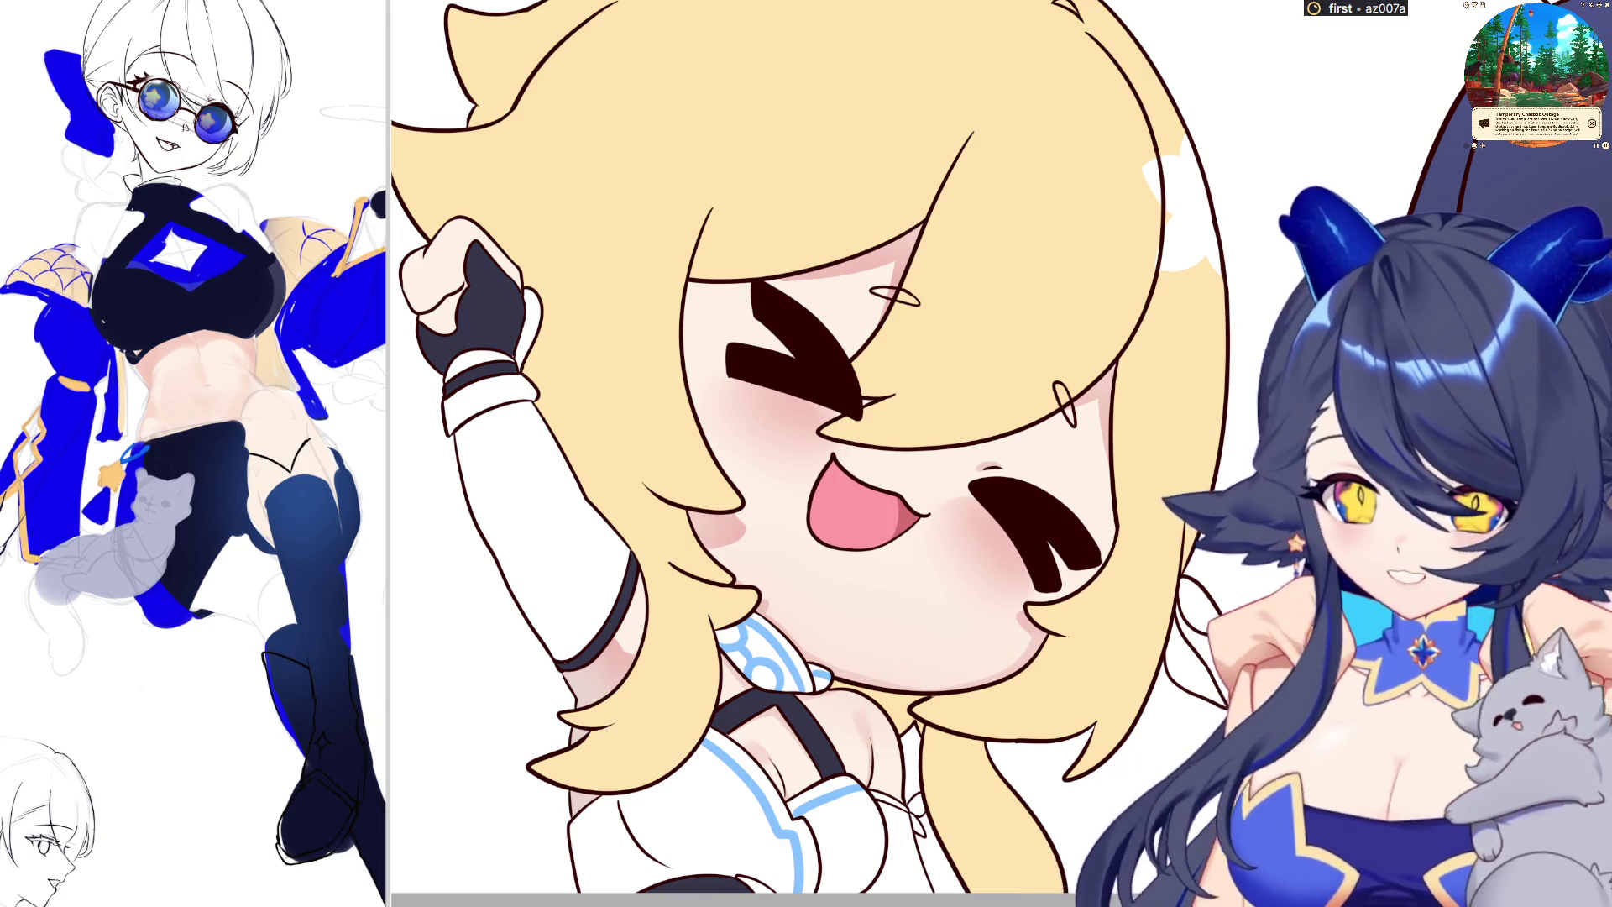
pyautogui.hotkey('ctrl', '-')
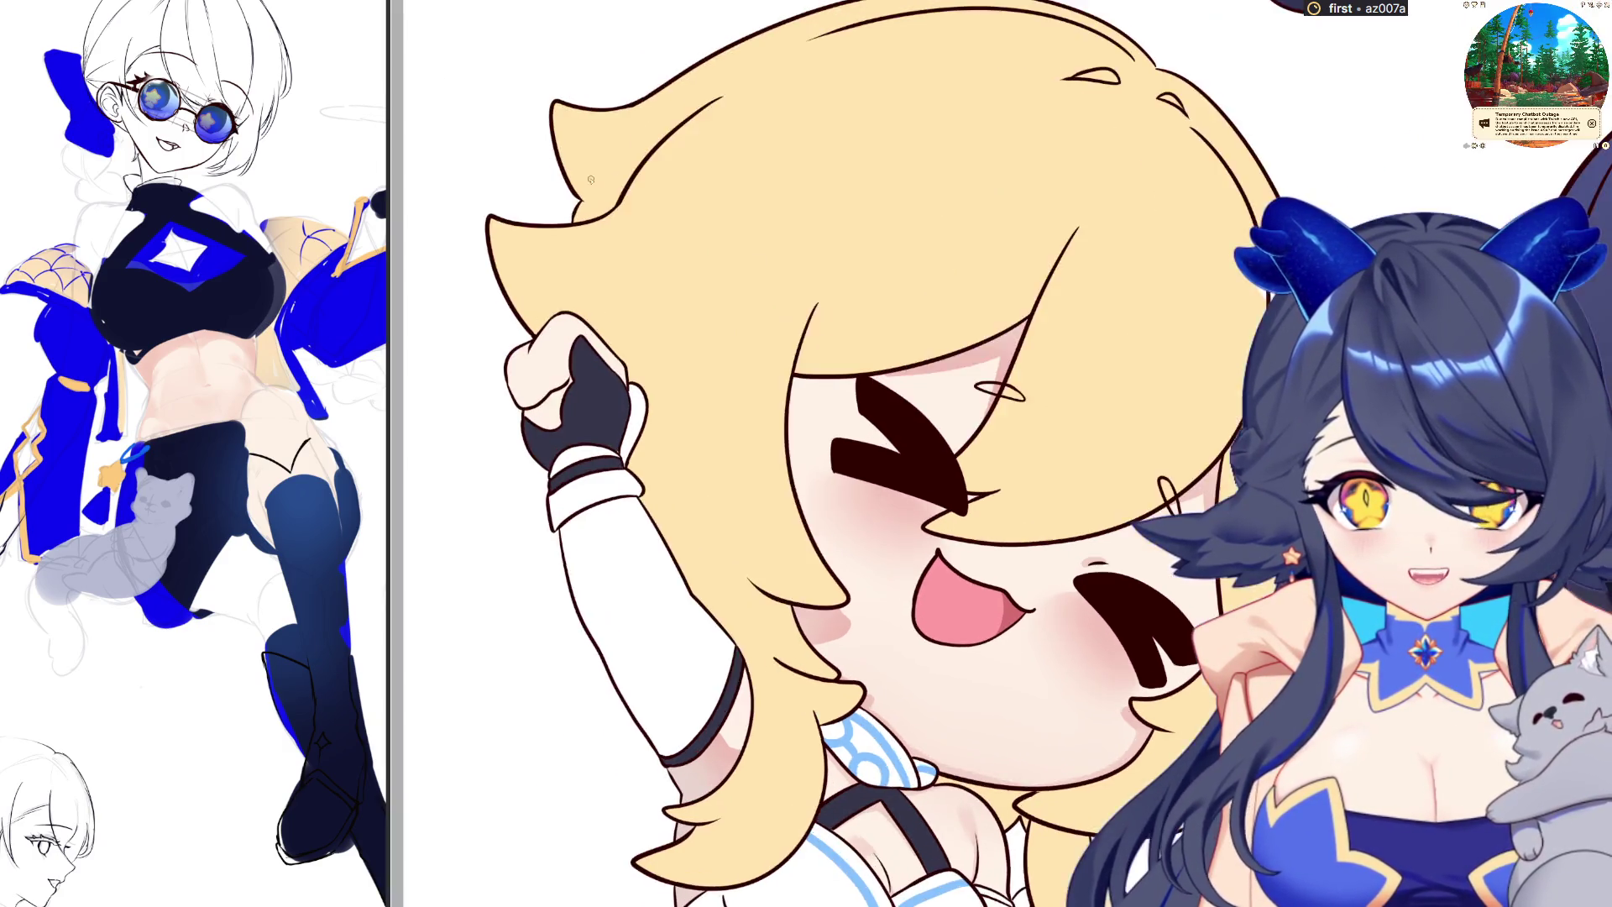
pyautogui.scroll(2, 800, 315)
pyautogui.press('m')
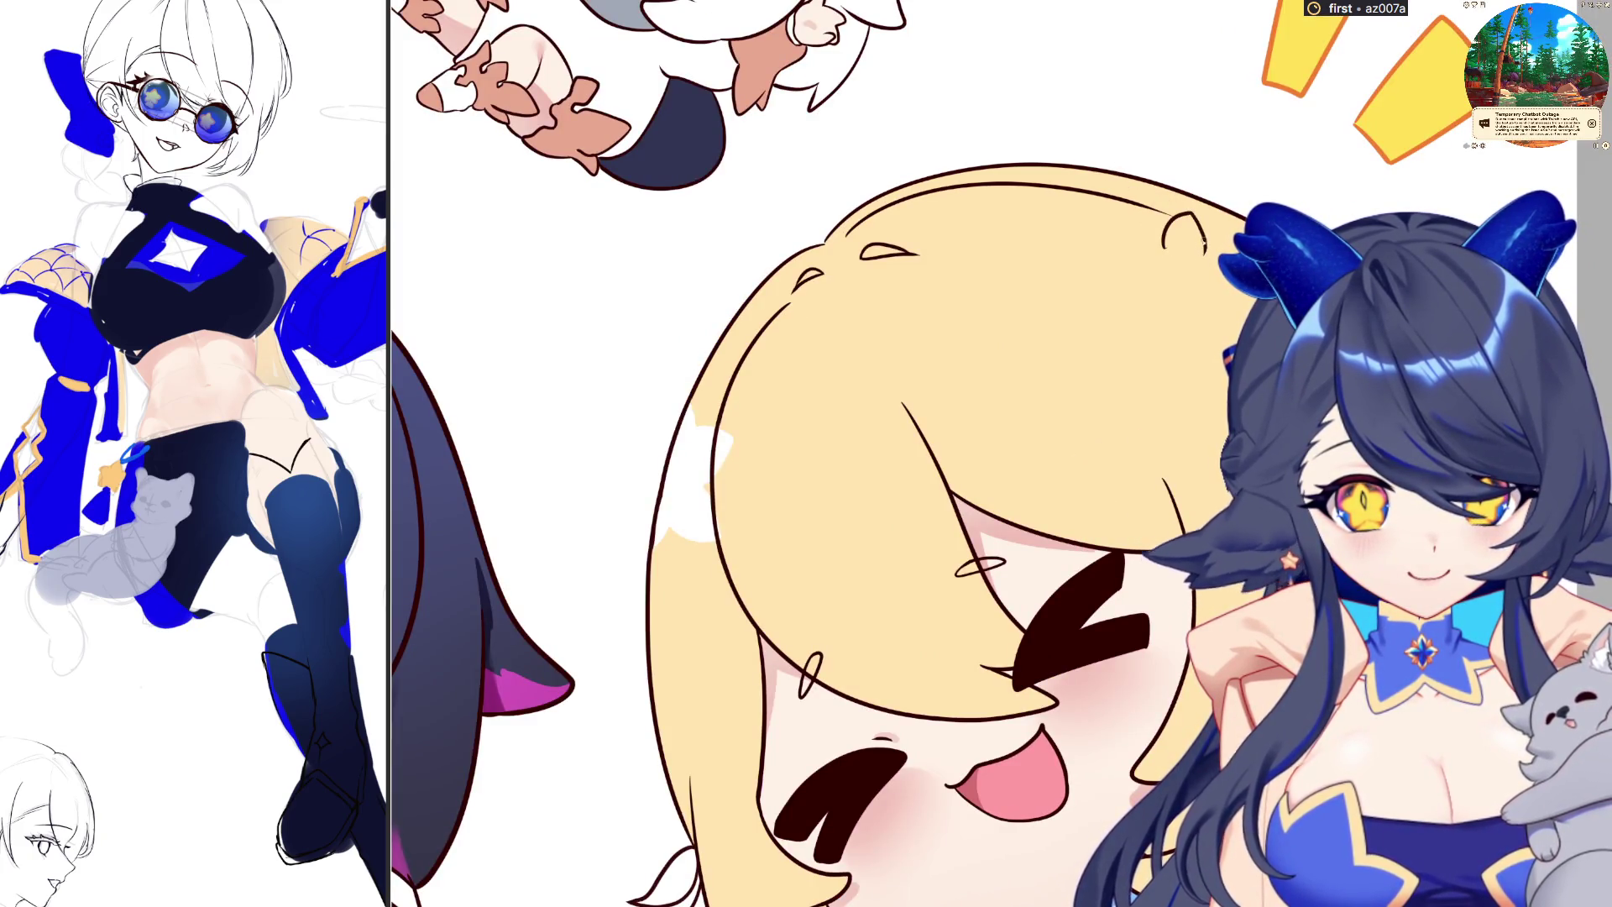
pyautogui.moveTo(1163, 246)
pyautogui.mouseDown()
pyautogui.moveTo(1128, 257)
pyautogui.moveTo(1165, 293)
pyautogui.mouseUp()
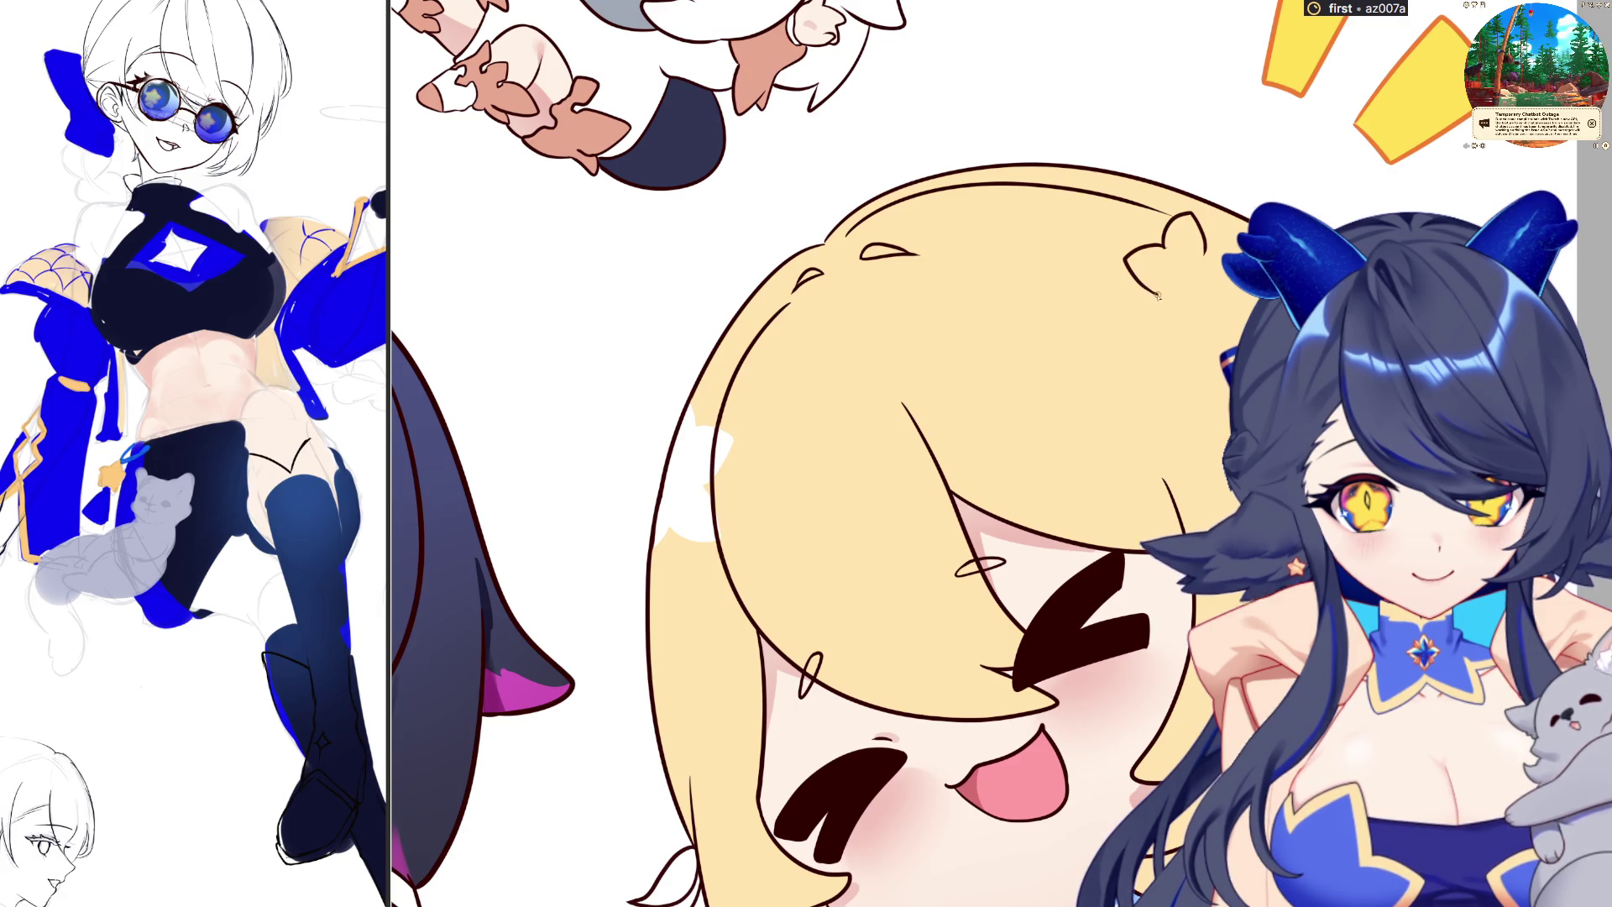
pyautogui.moveTo(1206, 257); pyautogui.dragTo(1234, 242)
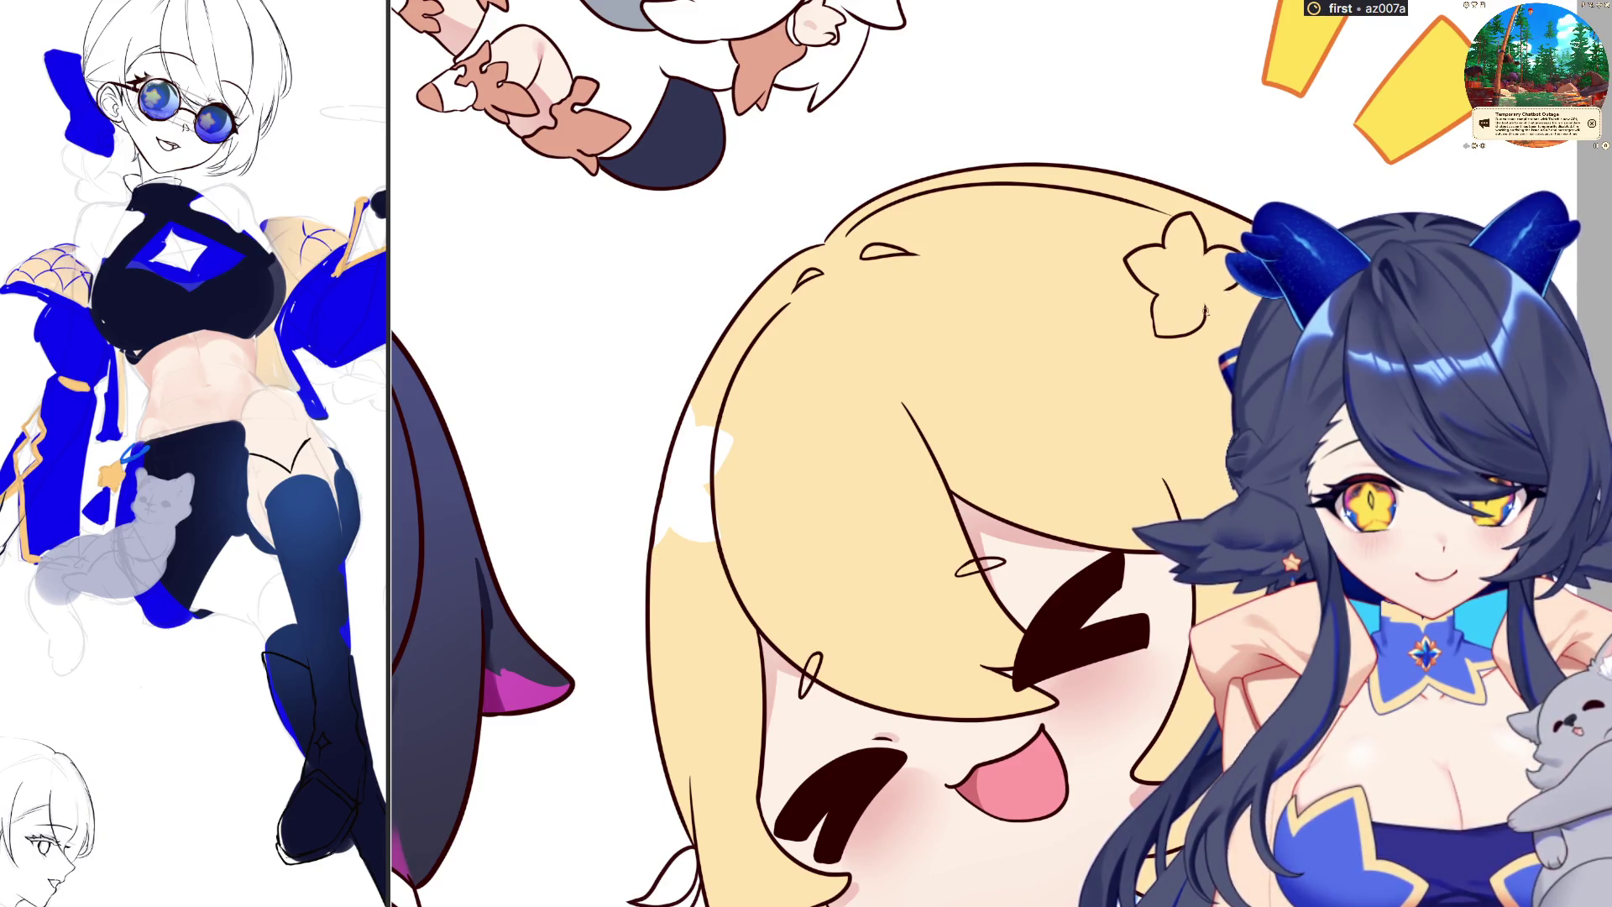
pyautogui.press('m')
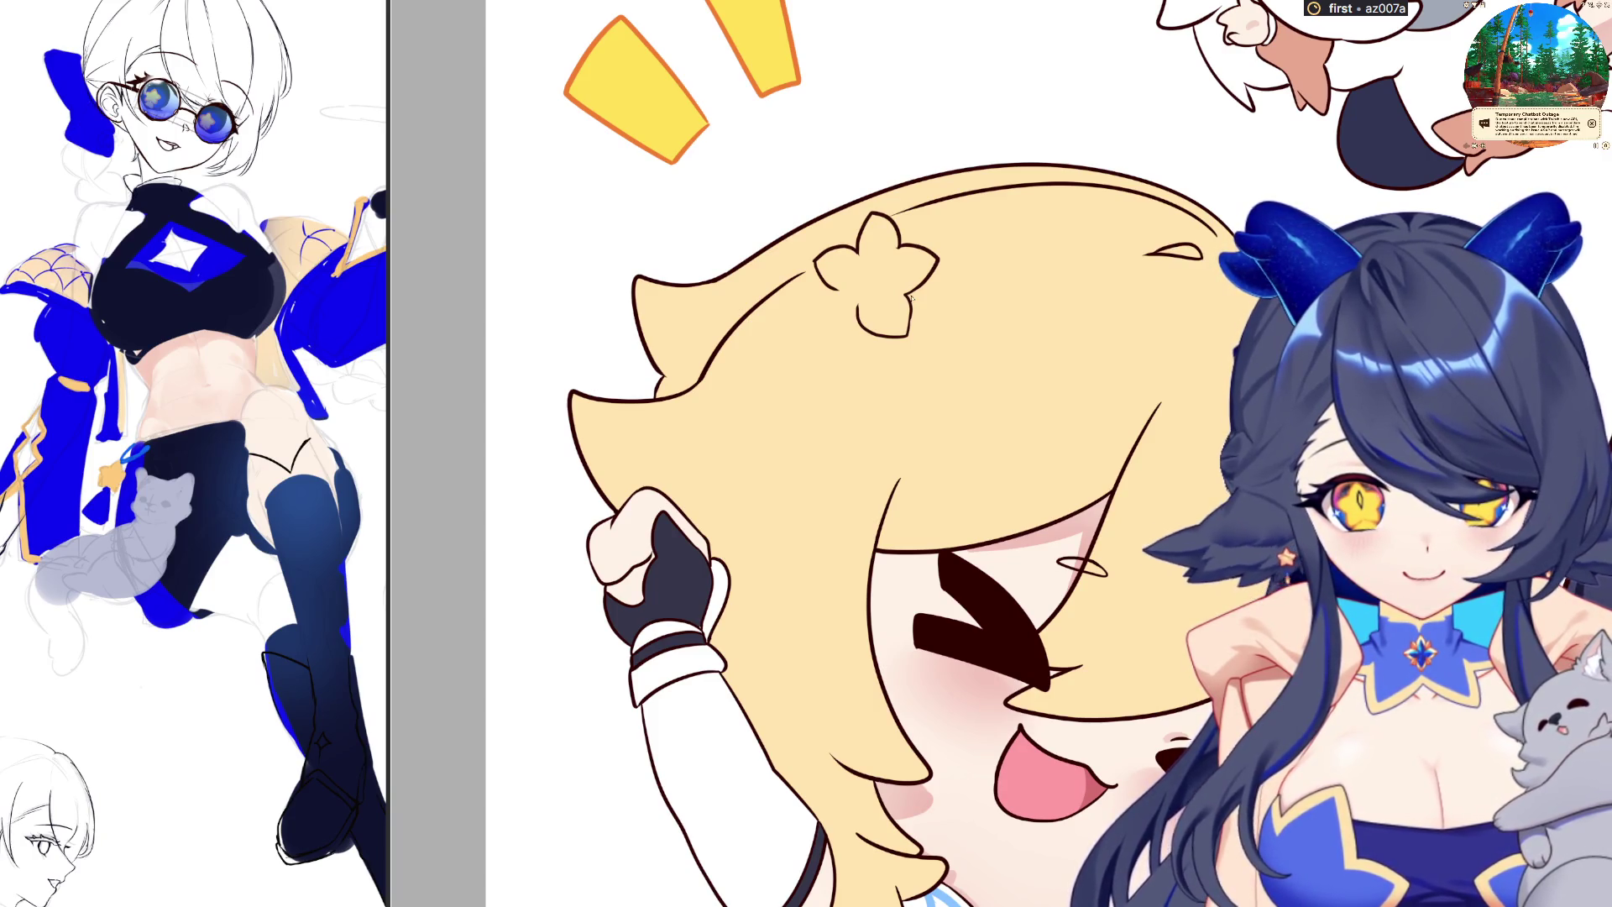
# Redraw the flower clip's lower and lower-right petals as clean, closed outlines
pyautogui.hotkey('ctrl', 'z')
pyautogui.hotkey('ctrl', 'z')
pyautogui.hotkey('ctrl', 'z')
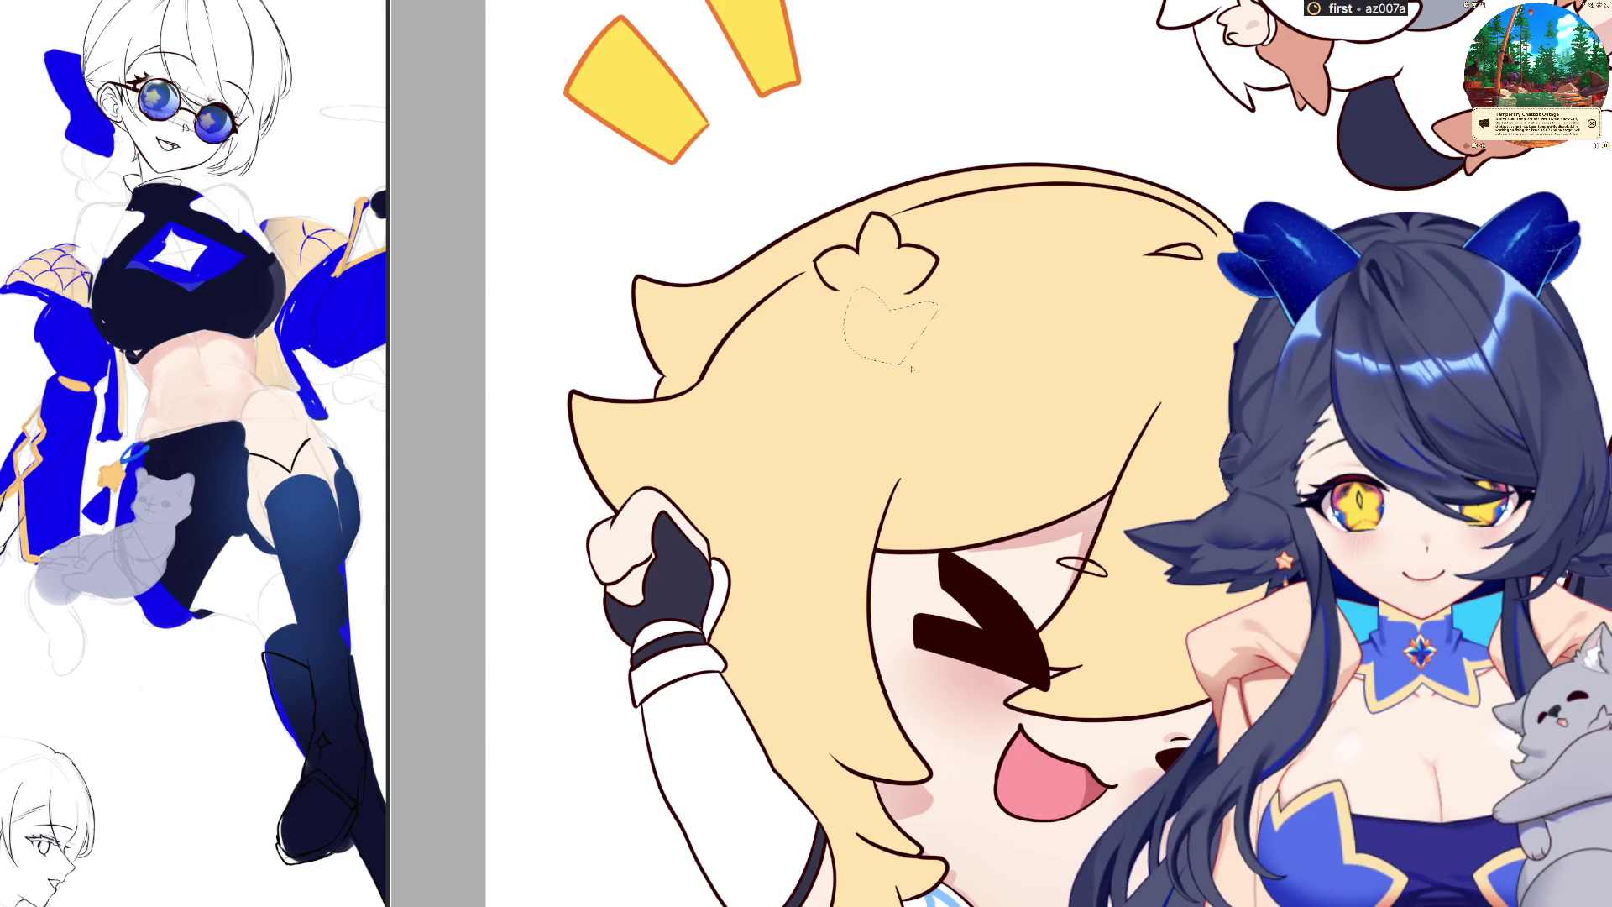
pyautogui.moveTo(842, 293); pyautogui.dragTo(822, 334)
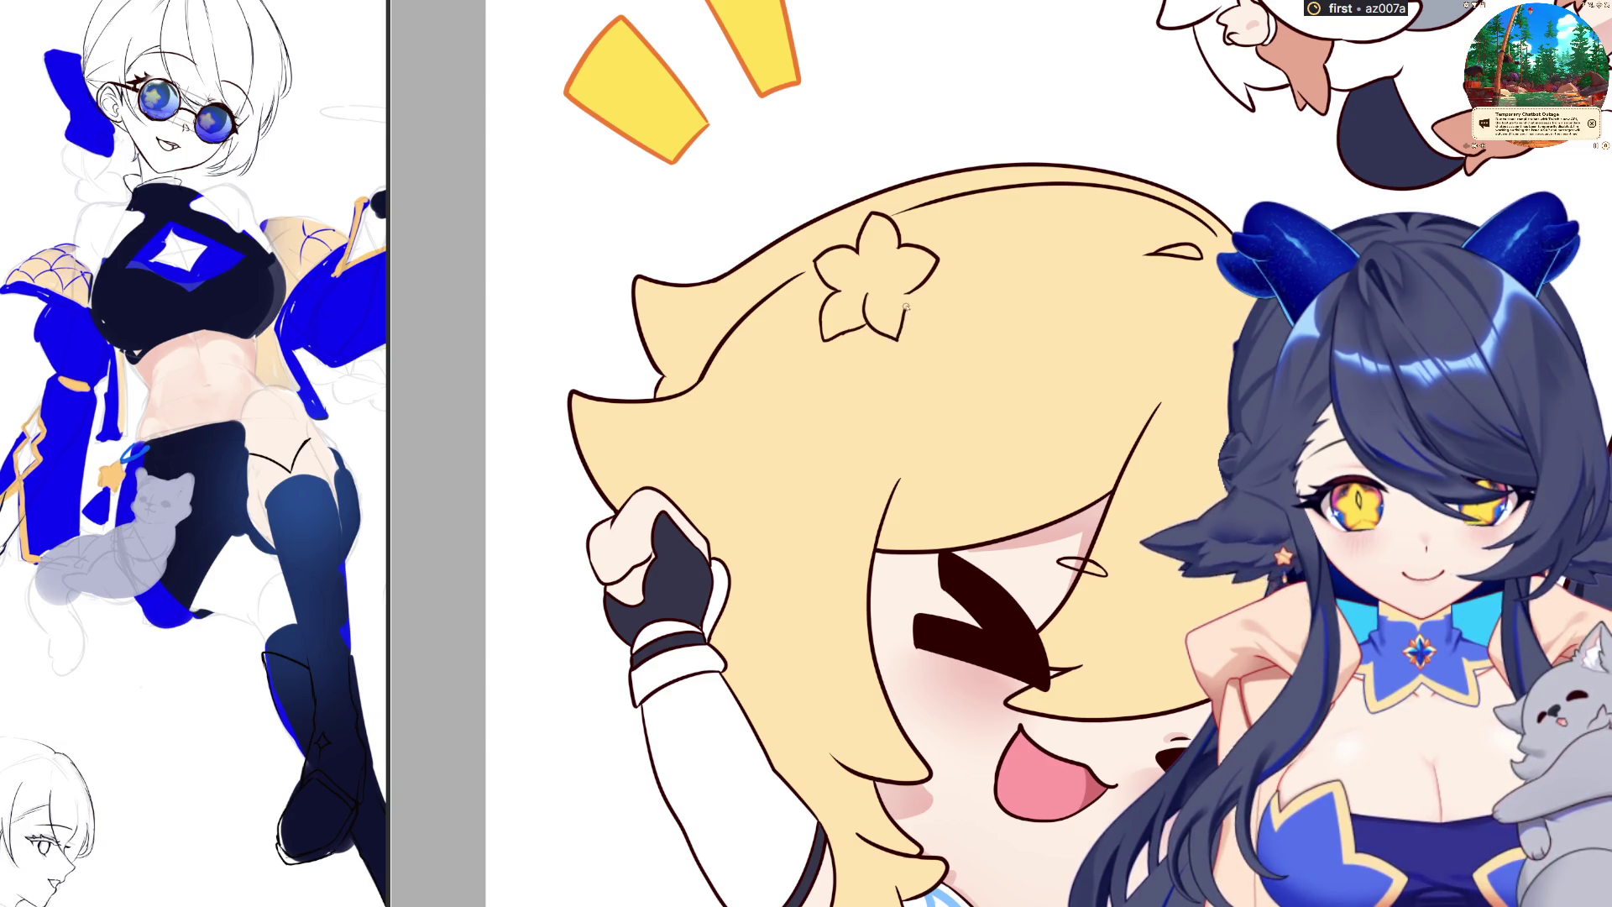
pyautogui.hotkey('ctrl', 'z')
pyautogui.moveTo(909, 336); pyautogui.dragTo(906, 282)
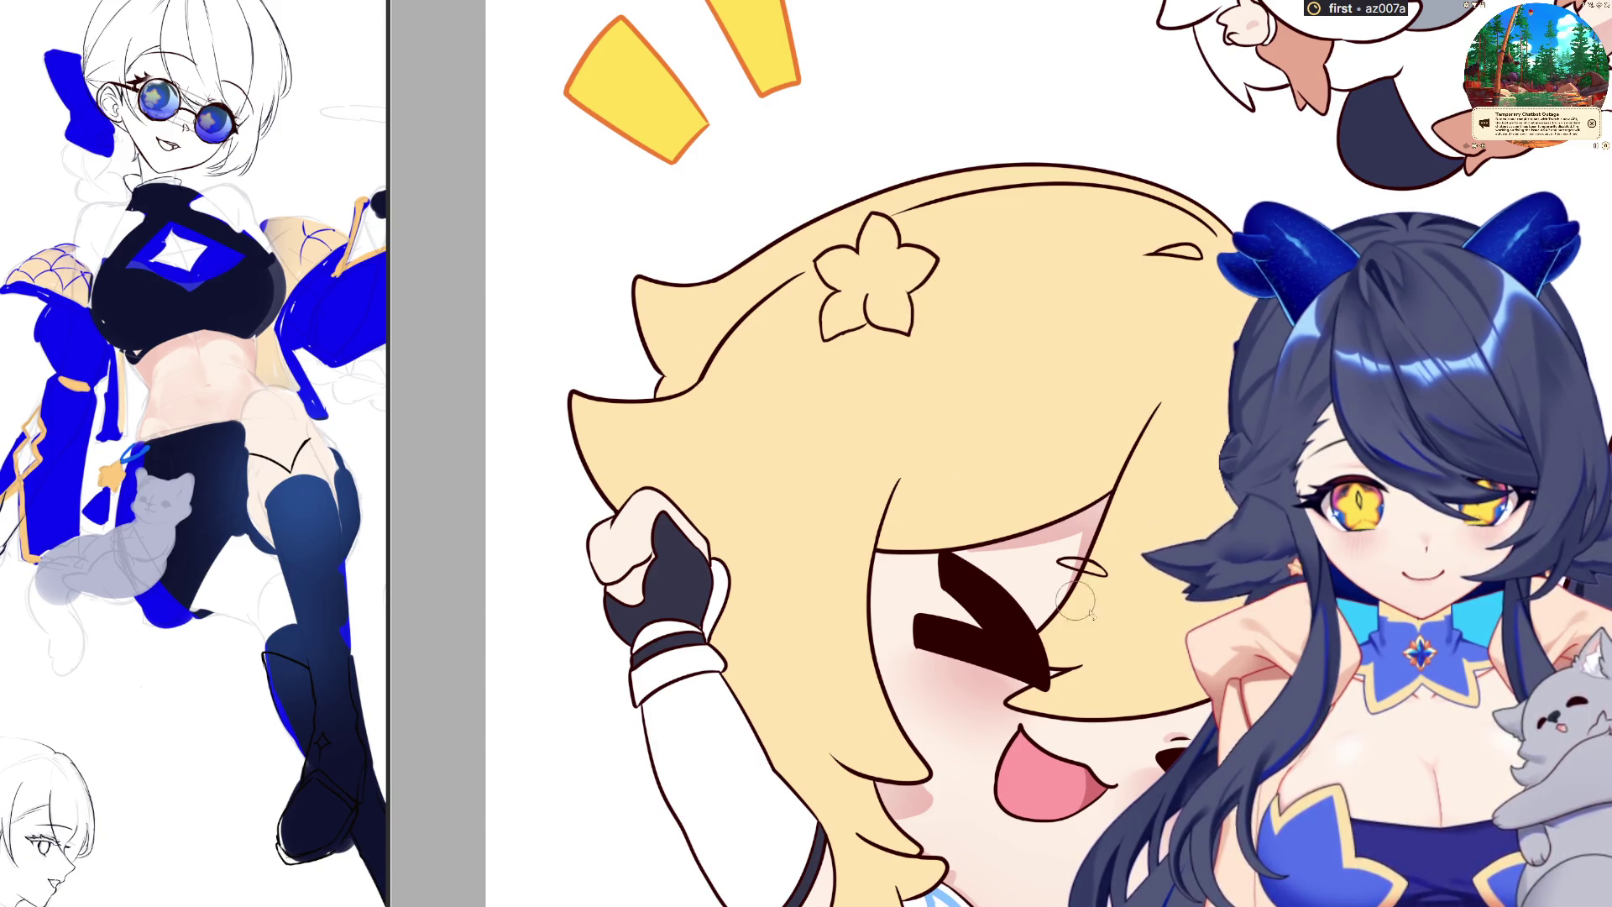
pyautogui.press('m')
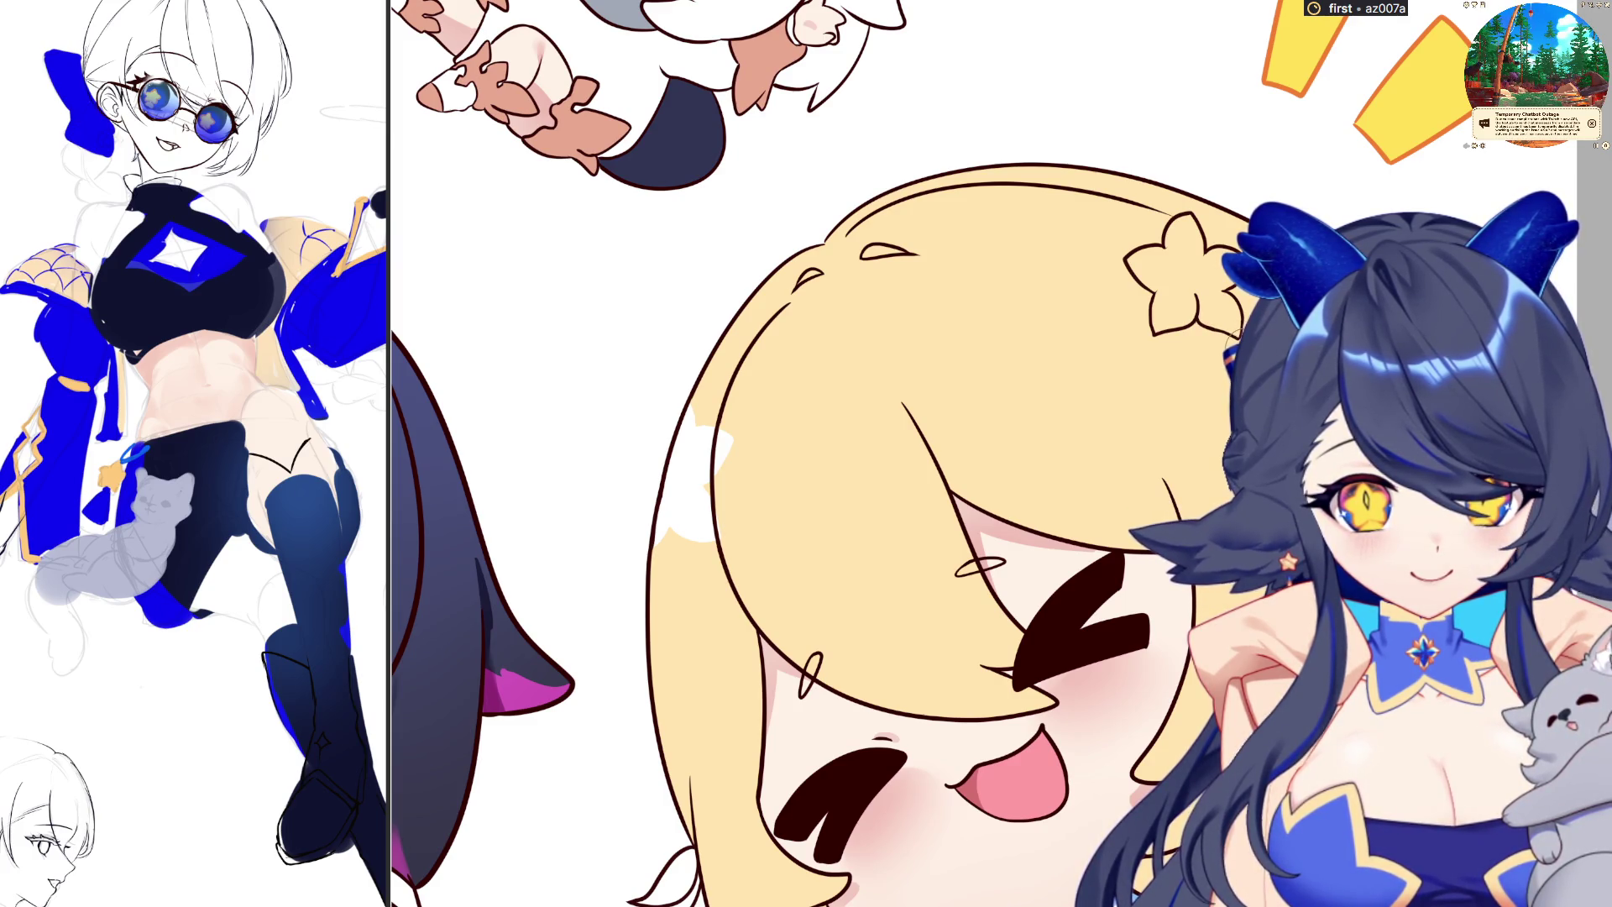
pyautogui.press('h')
pyautogui.press('h')
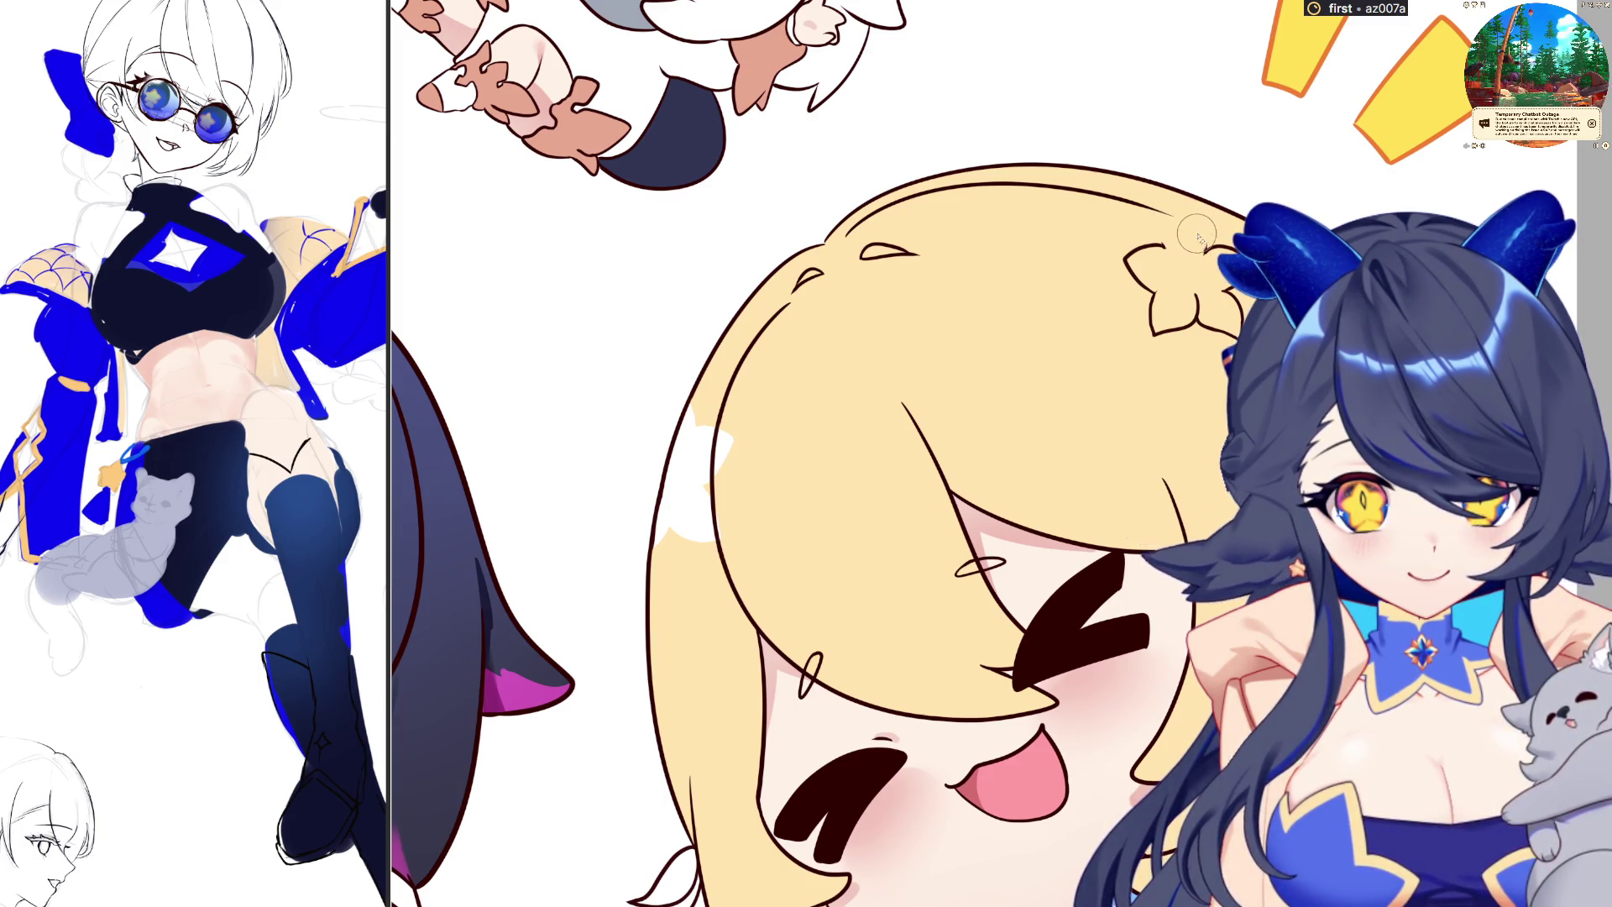
pyautogui.press('h')
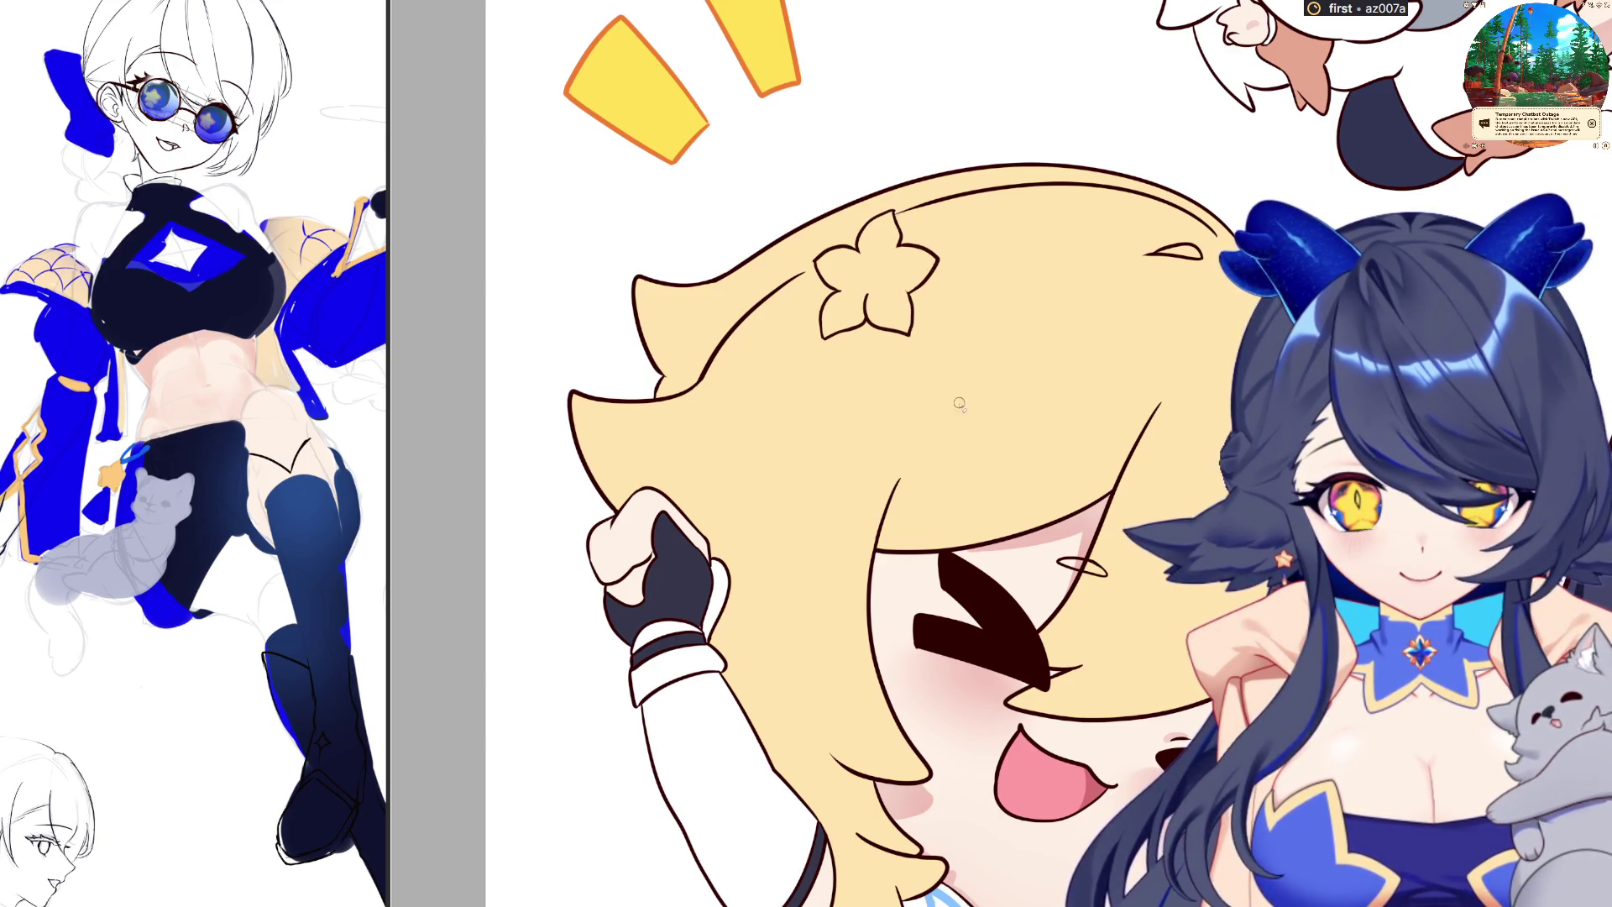
pyautogui.press('m')
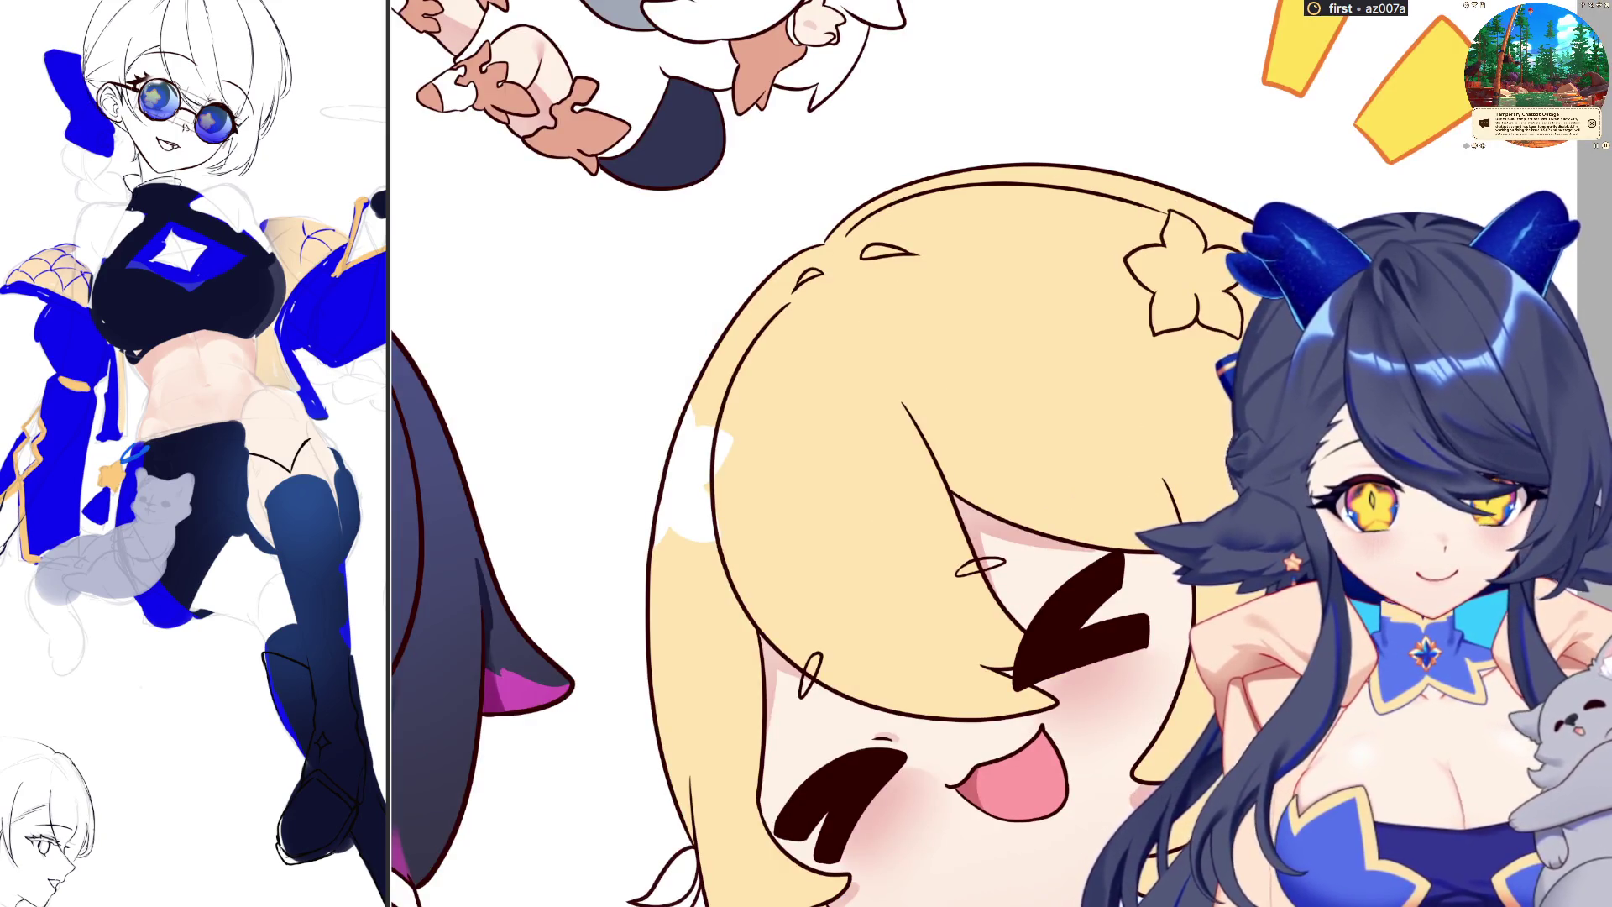
pyautogui.hotkey('ctrl', 'h')
pyautogui.hotkey('ctrl', 'h')
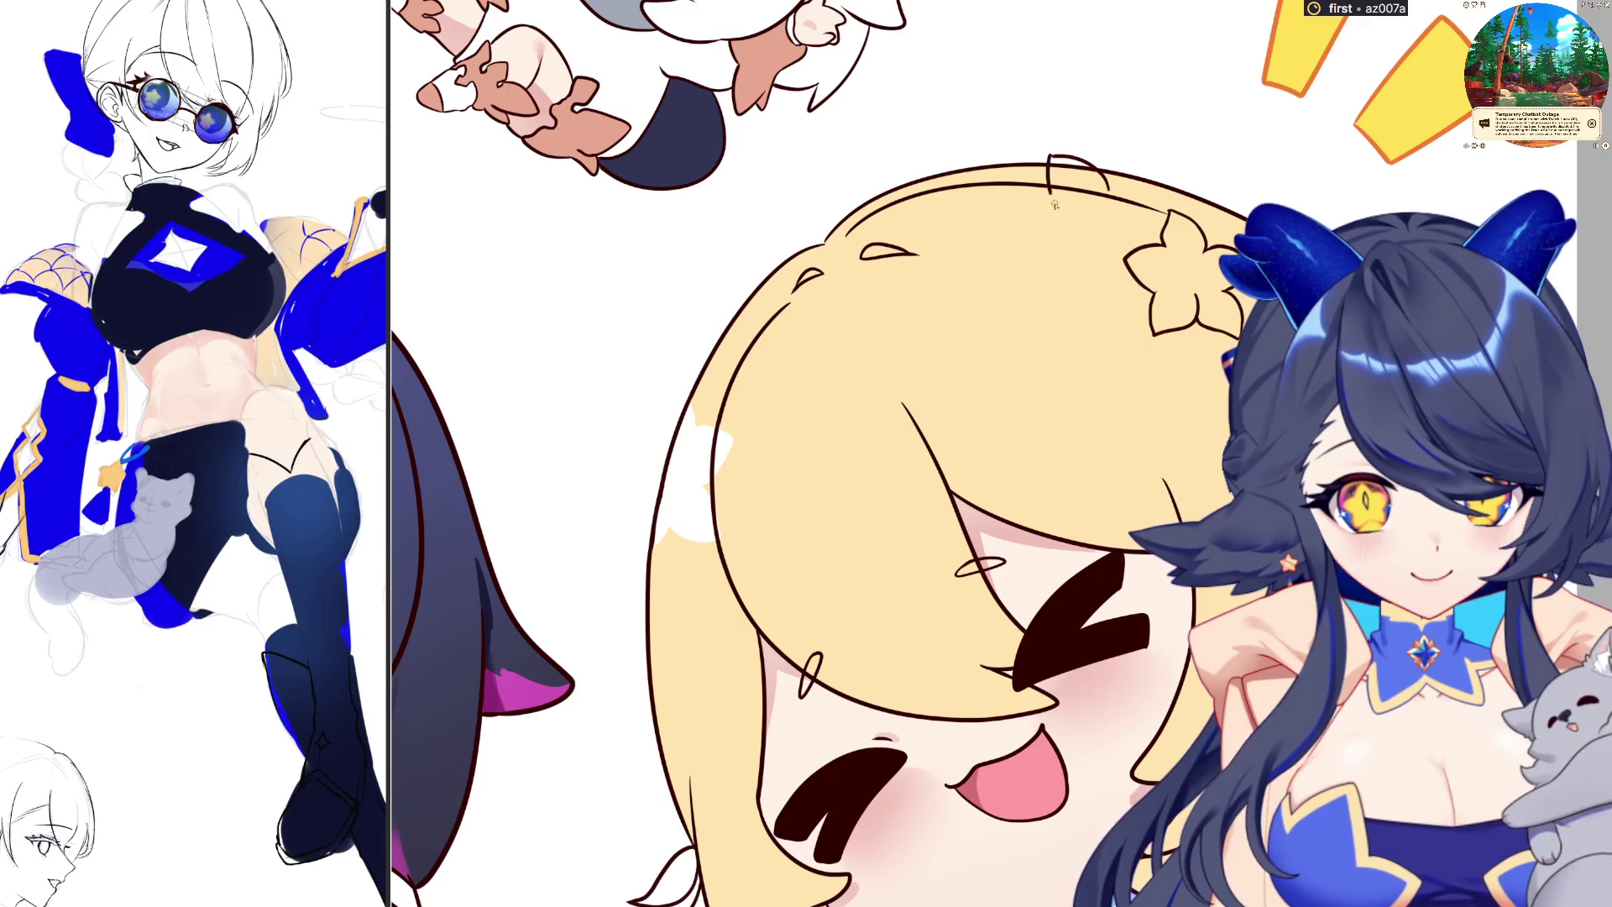
# Extend a hair strand, trim the left flower outline, and undo the extra flower sketches
pyautogui.moveTo(1058, 209); pyautogui.dragTo(1034, 226)
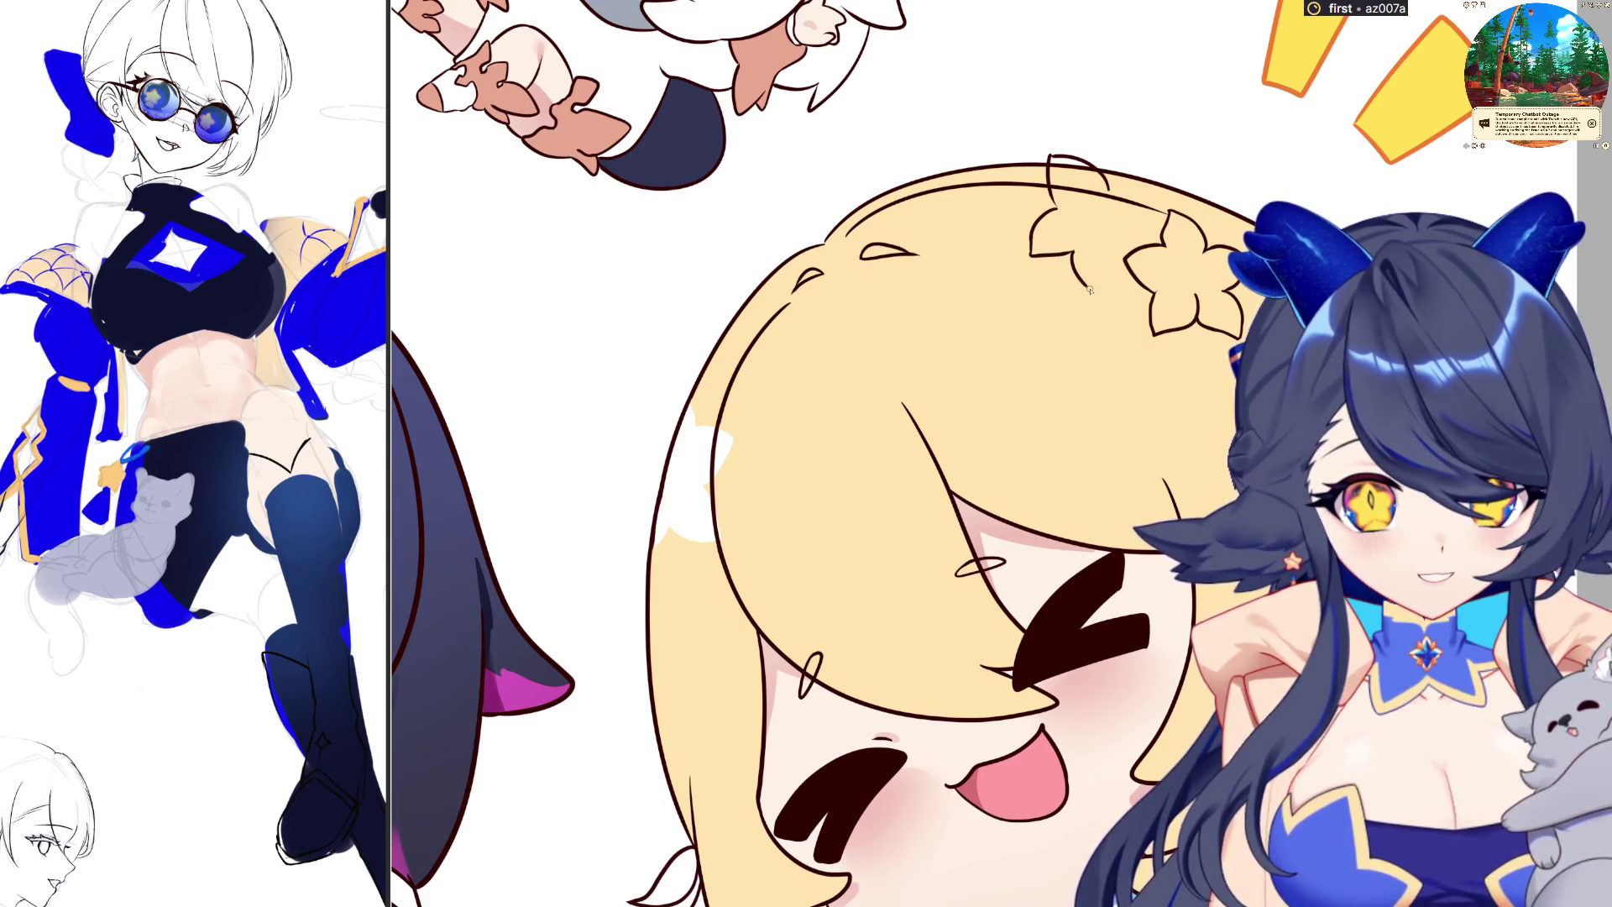
pyautogui.moveTo(1127, 263); pyautogui.dragTo(1075, 261)
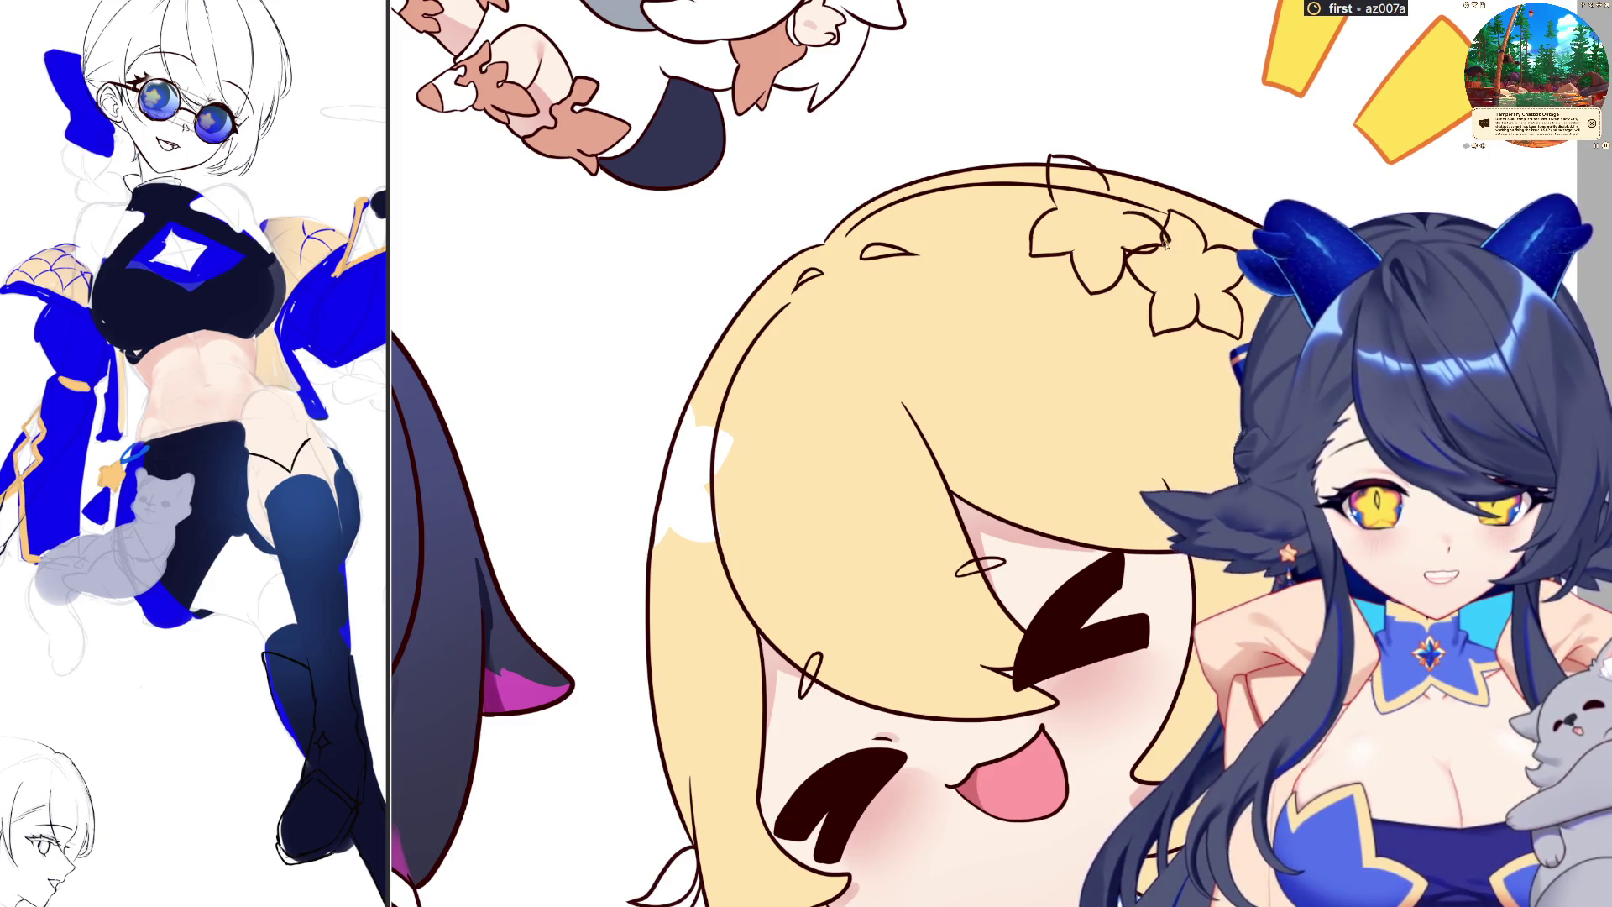
pyautogui.press('h')
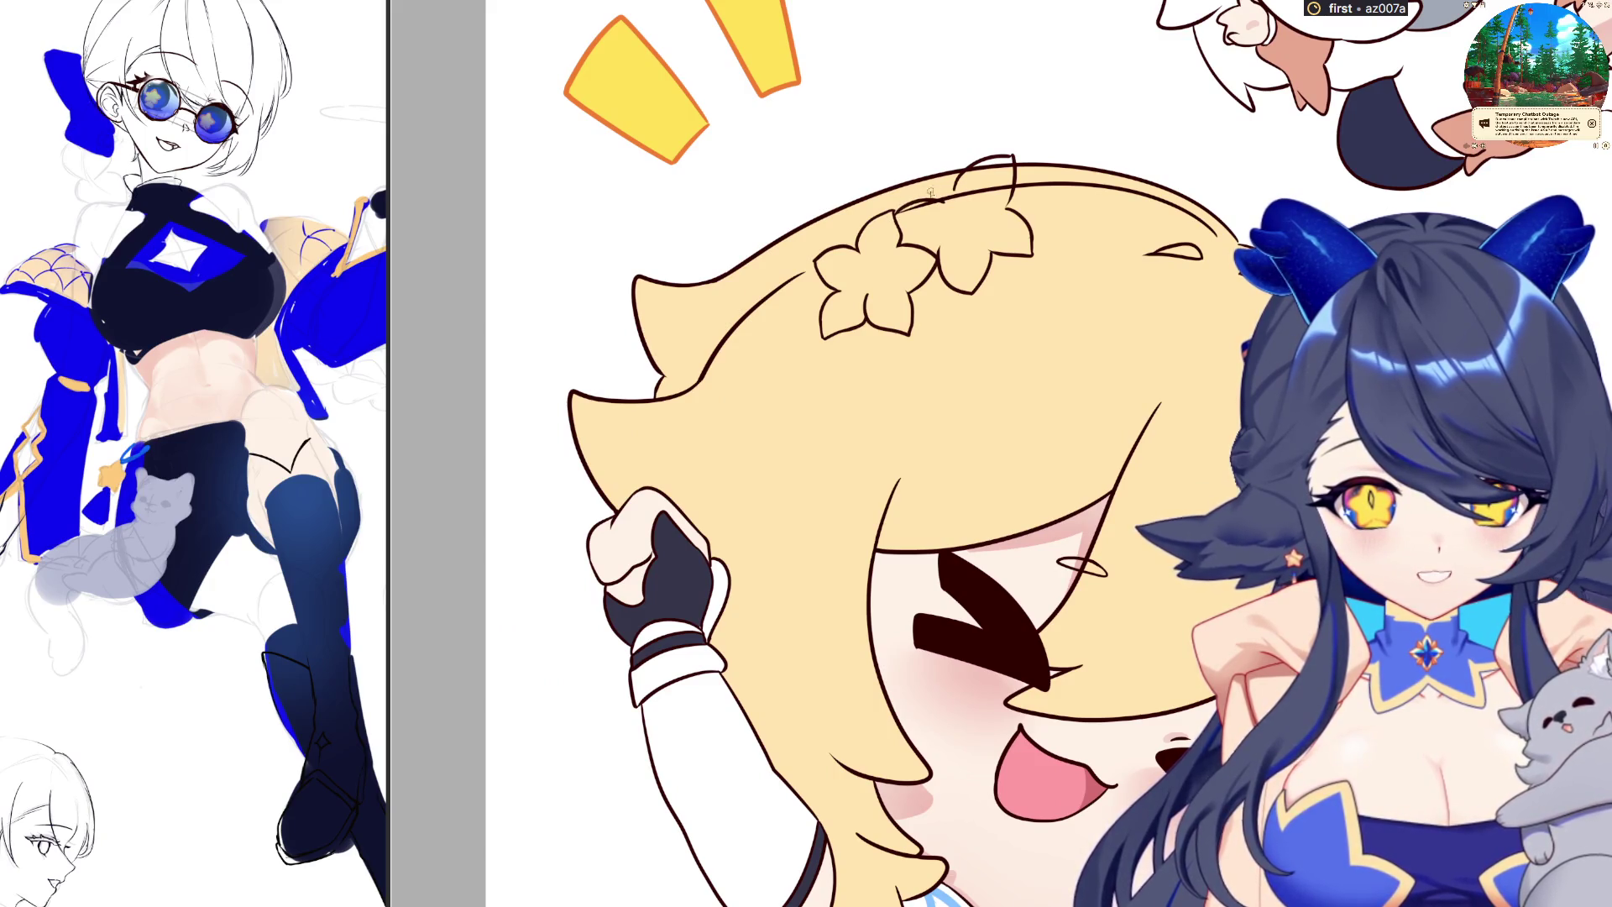
pyautogui.press('h')
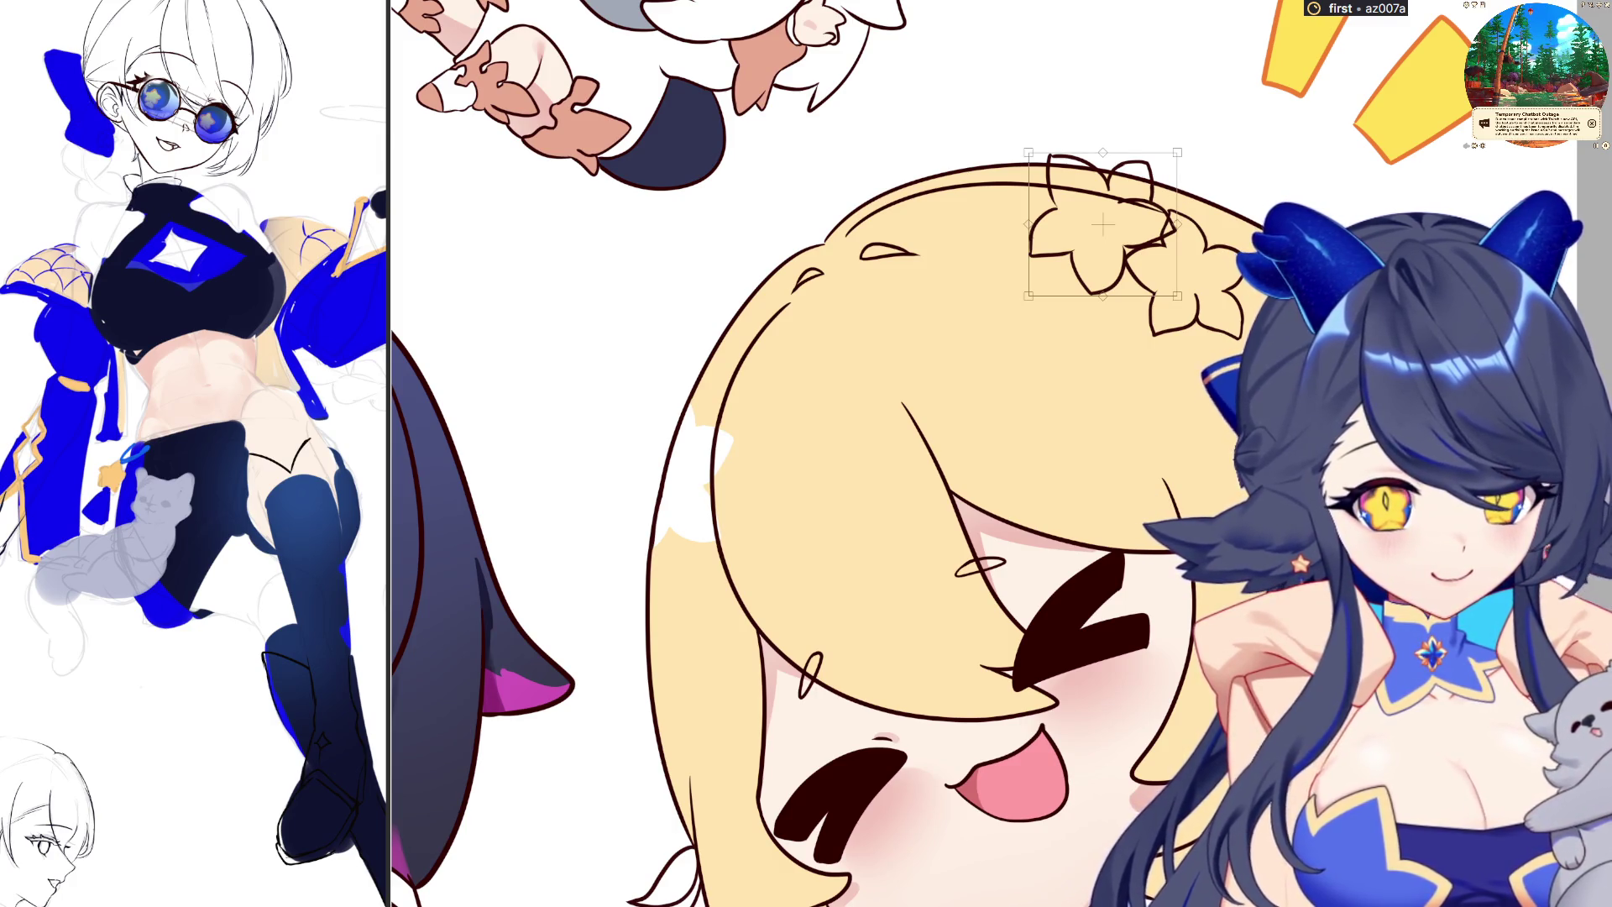
pyautogui.hotkey('ctrl', 'z')
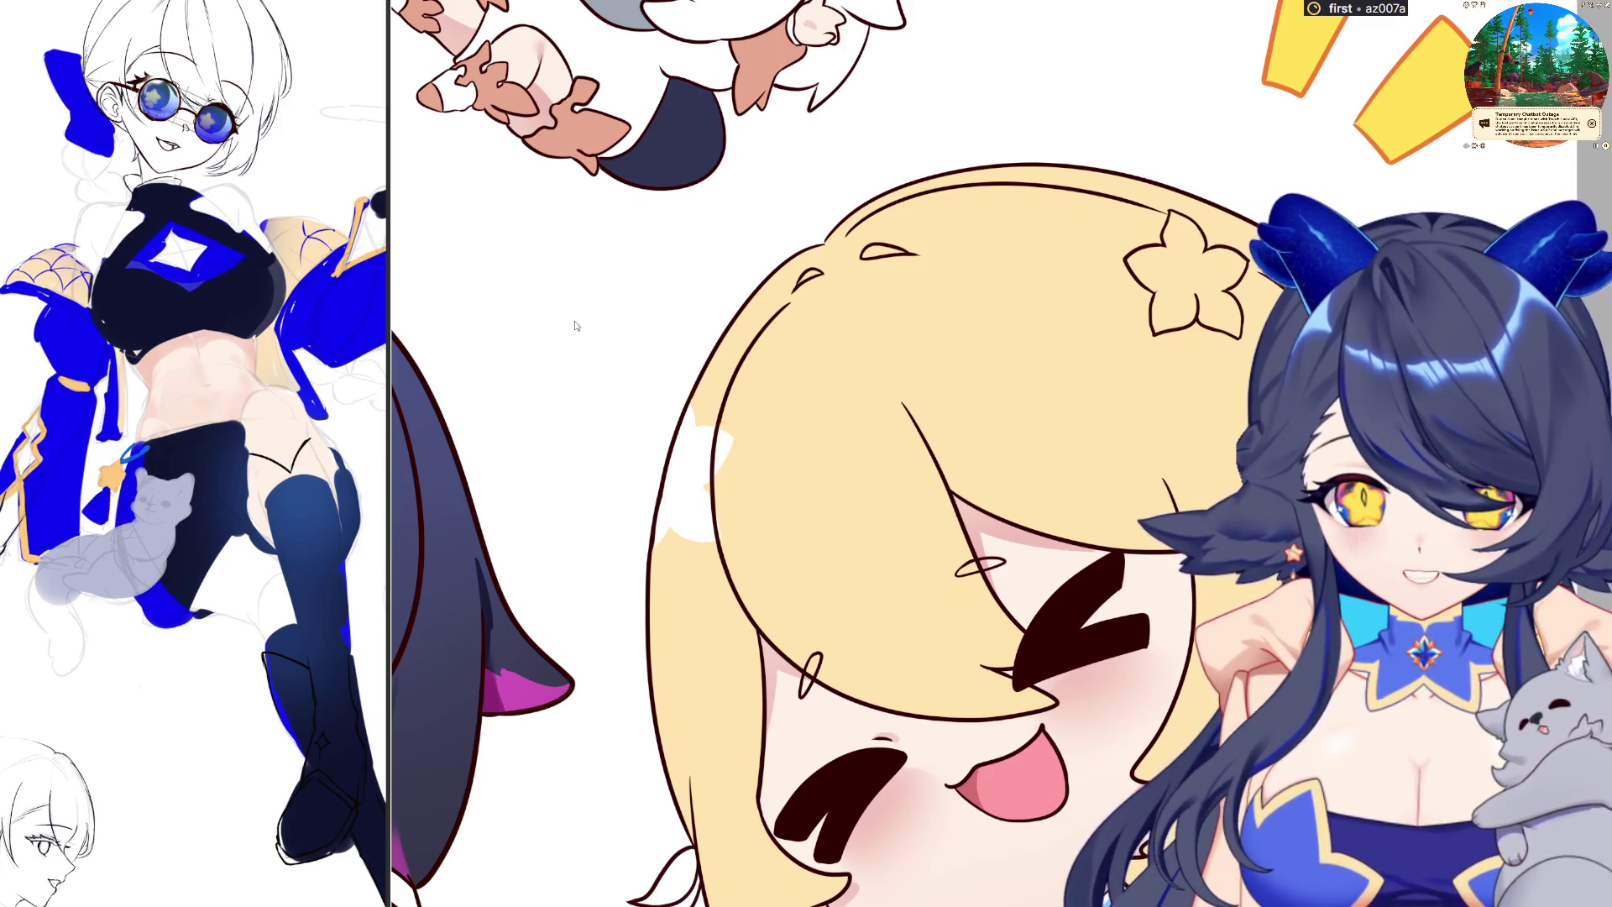
pyautogui.press('h')
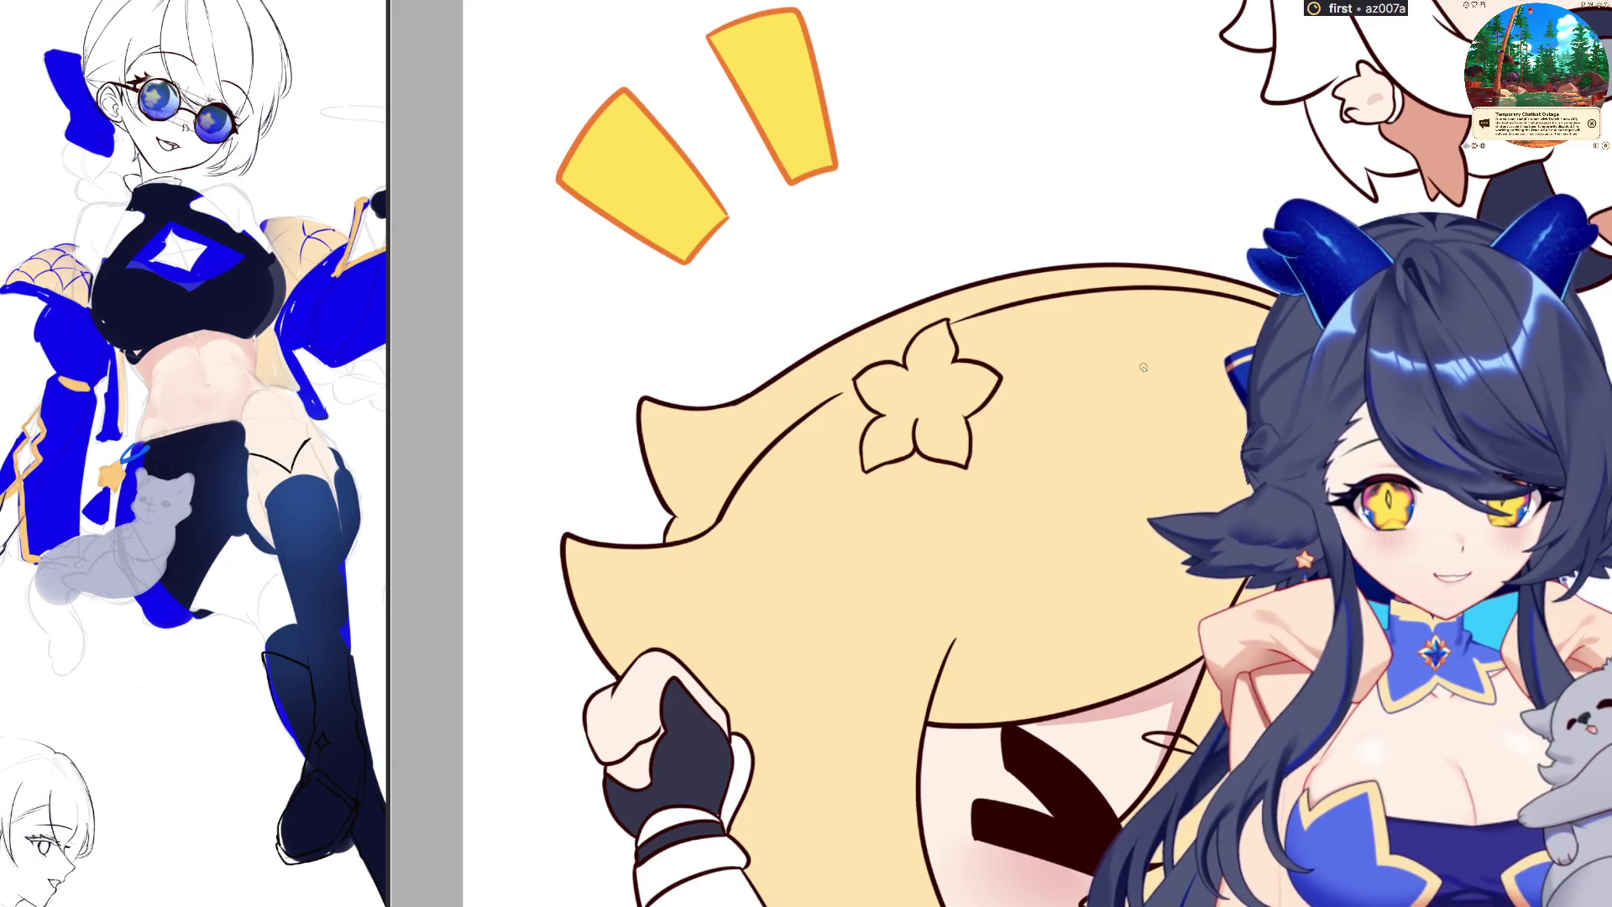
# Draw a second five-petal flower outline beside the first hair clip, then mirror the view to check
pyautogui.moveTo(1042, 279); pyautogui.dragTo(1040, 313)
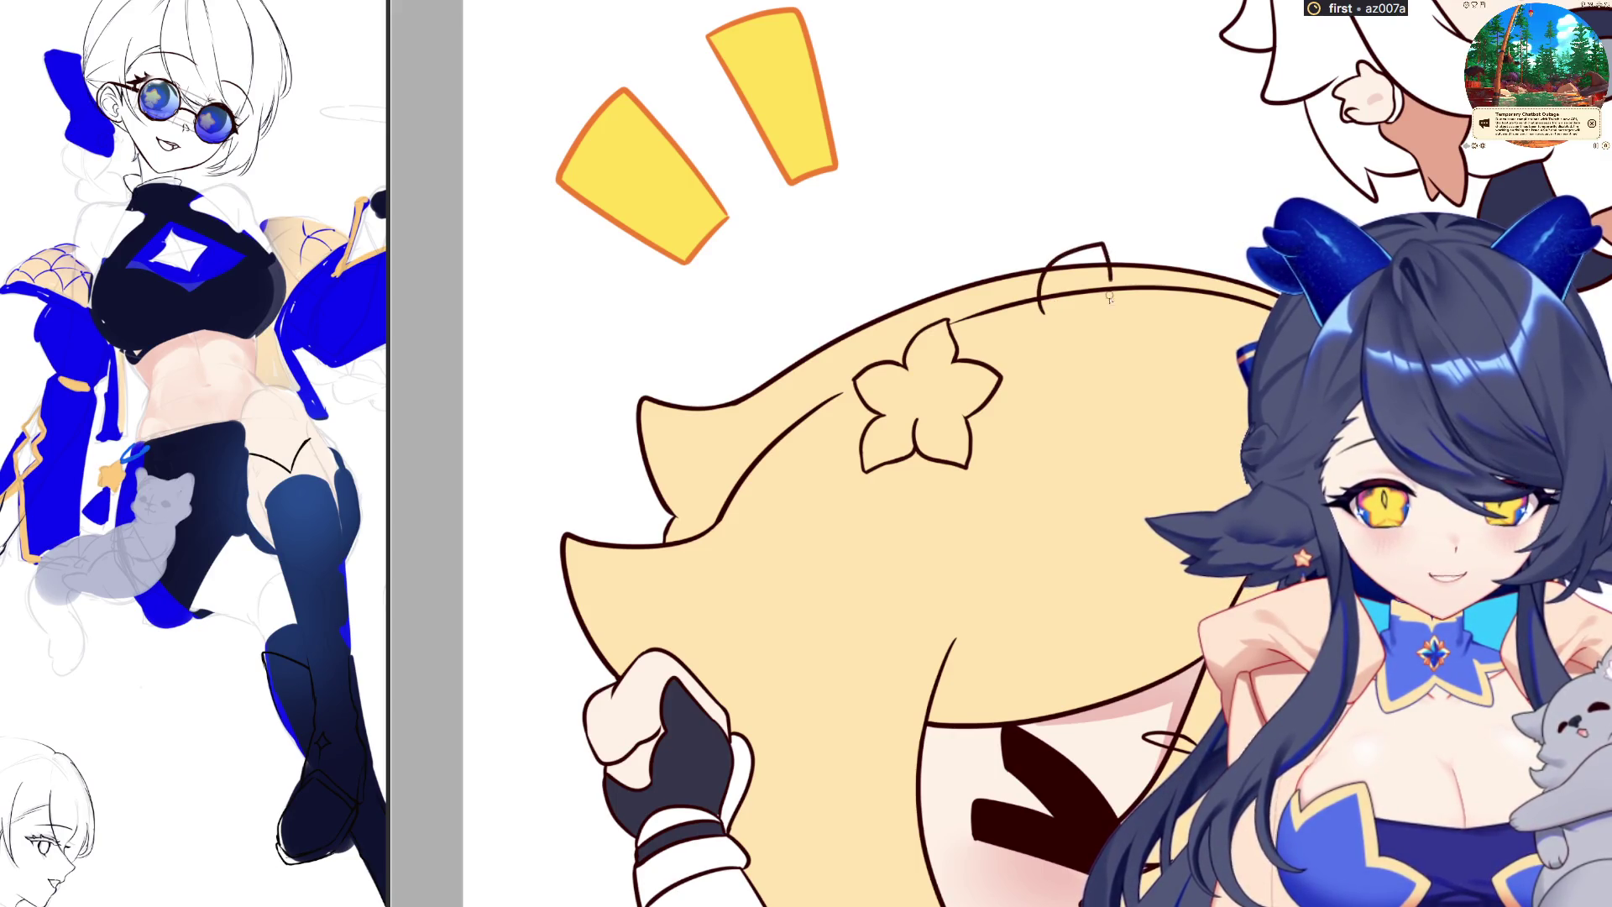
pyautogui.moveTo(987, 279); pyautogui.dragTo(967, 301)
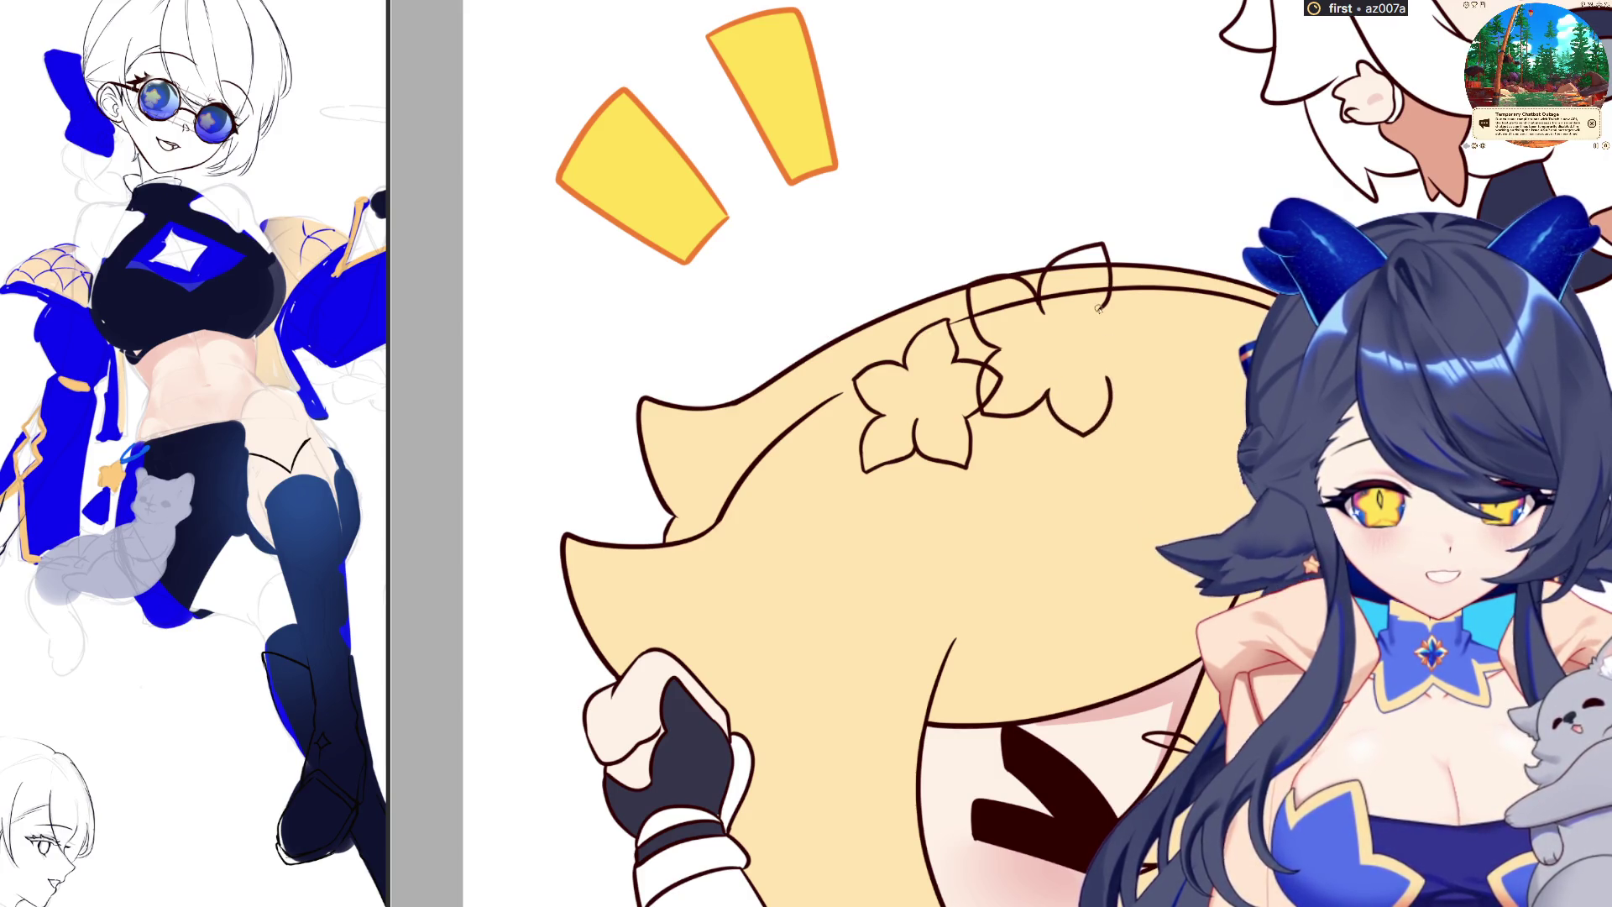
pyautogui.moveTo(1110, 307); pyautogui.dragTo(1110, 377)
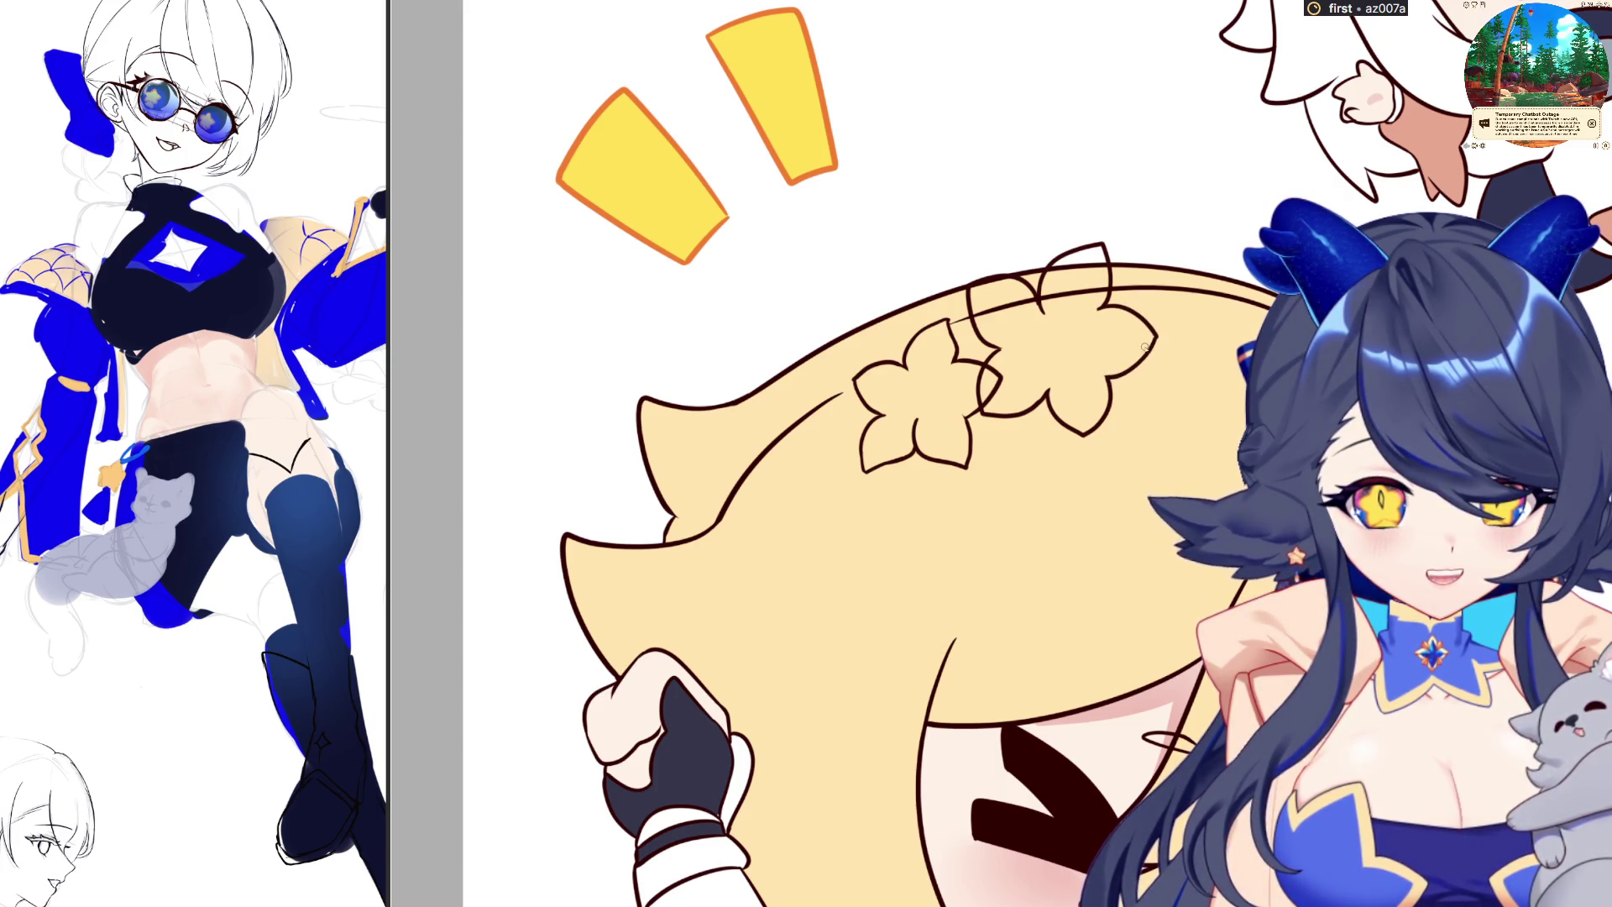
pyautogui.press('h')
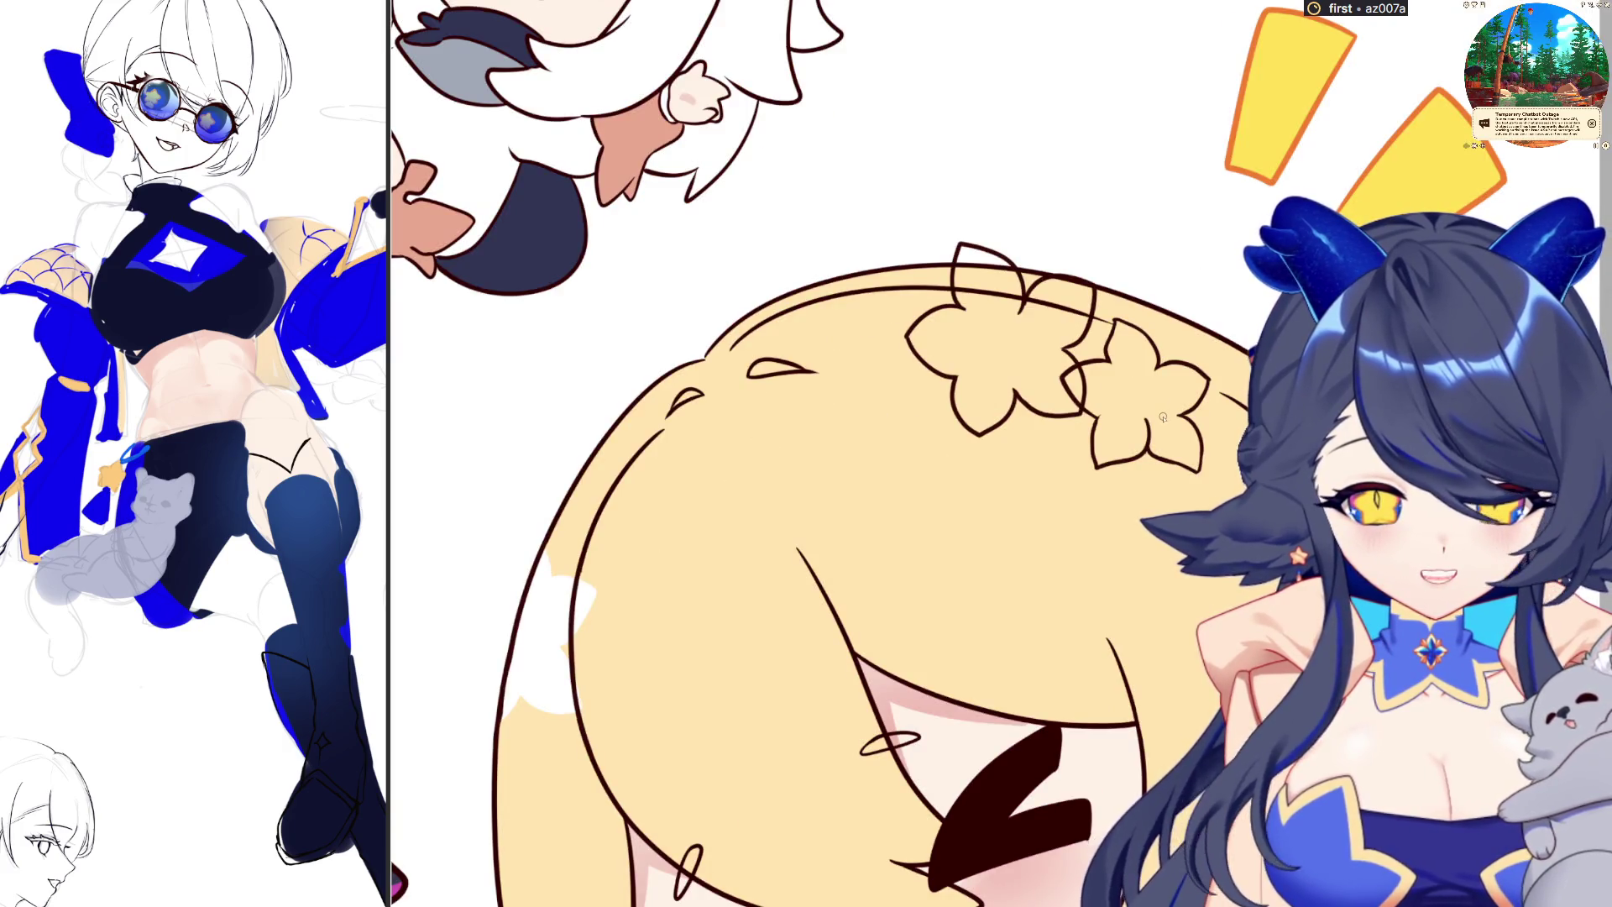
# Restore the canvas view and Free Transform the upper-right flower outline slightly upward
pyautogui.press('h')
pyautogui.hotkey('ctrl', 't')
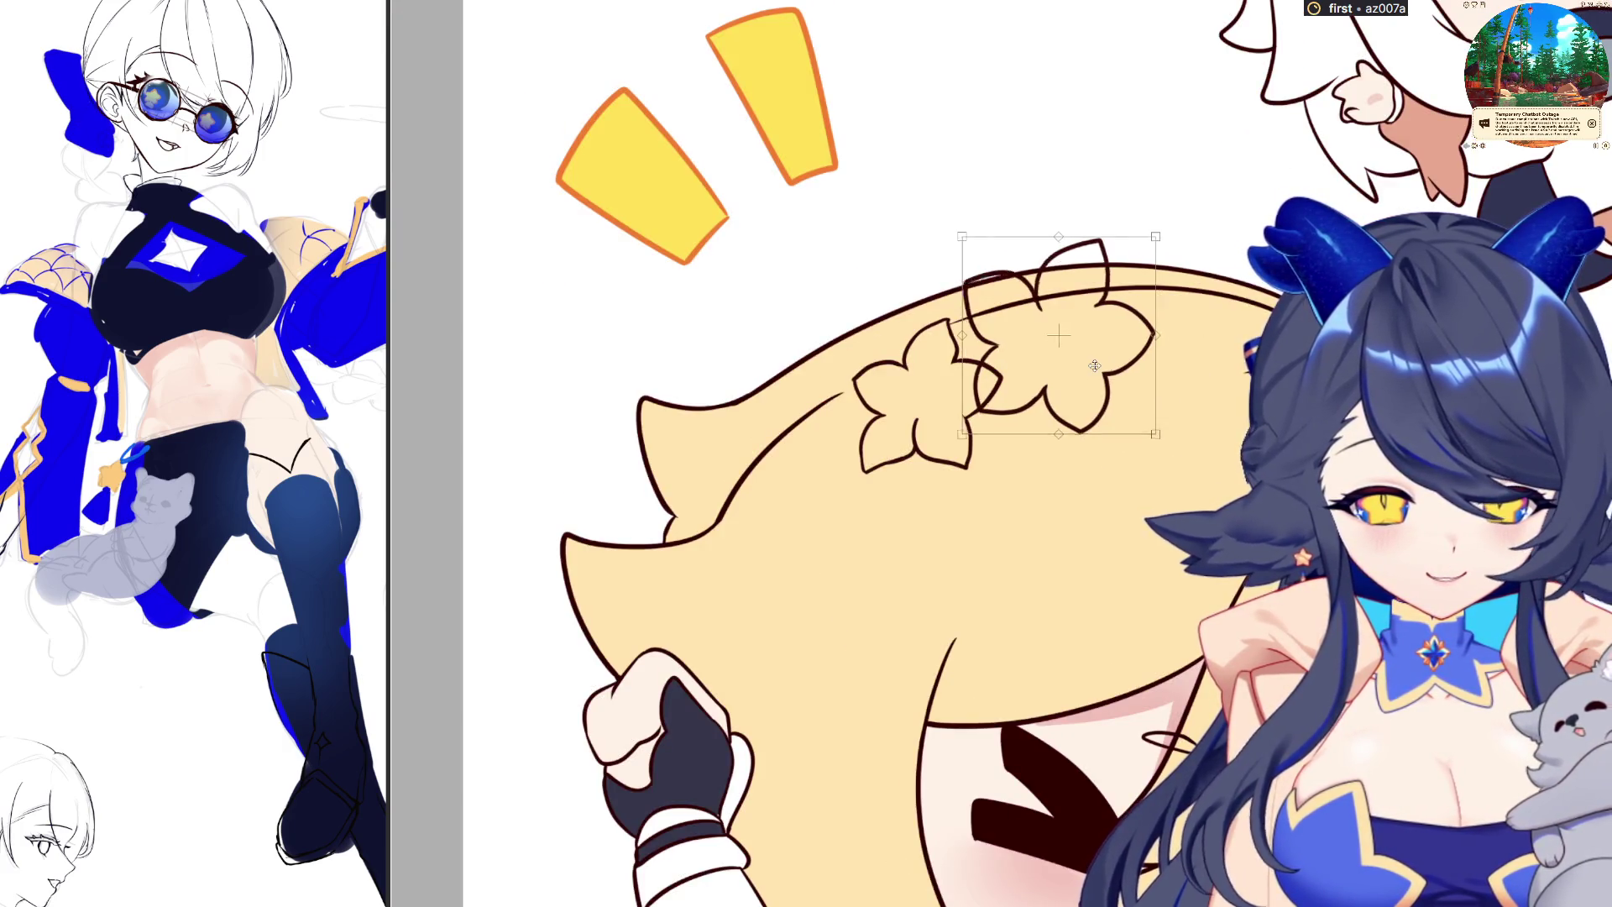
pyautogui.moveTo(1091, 370); pyautogui.dragTo(1092, 340)
pyautogui.press('Return')
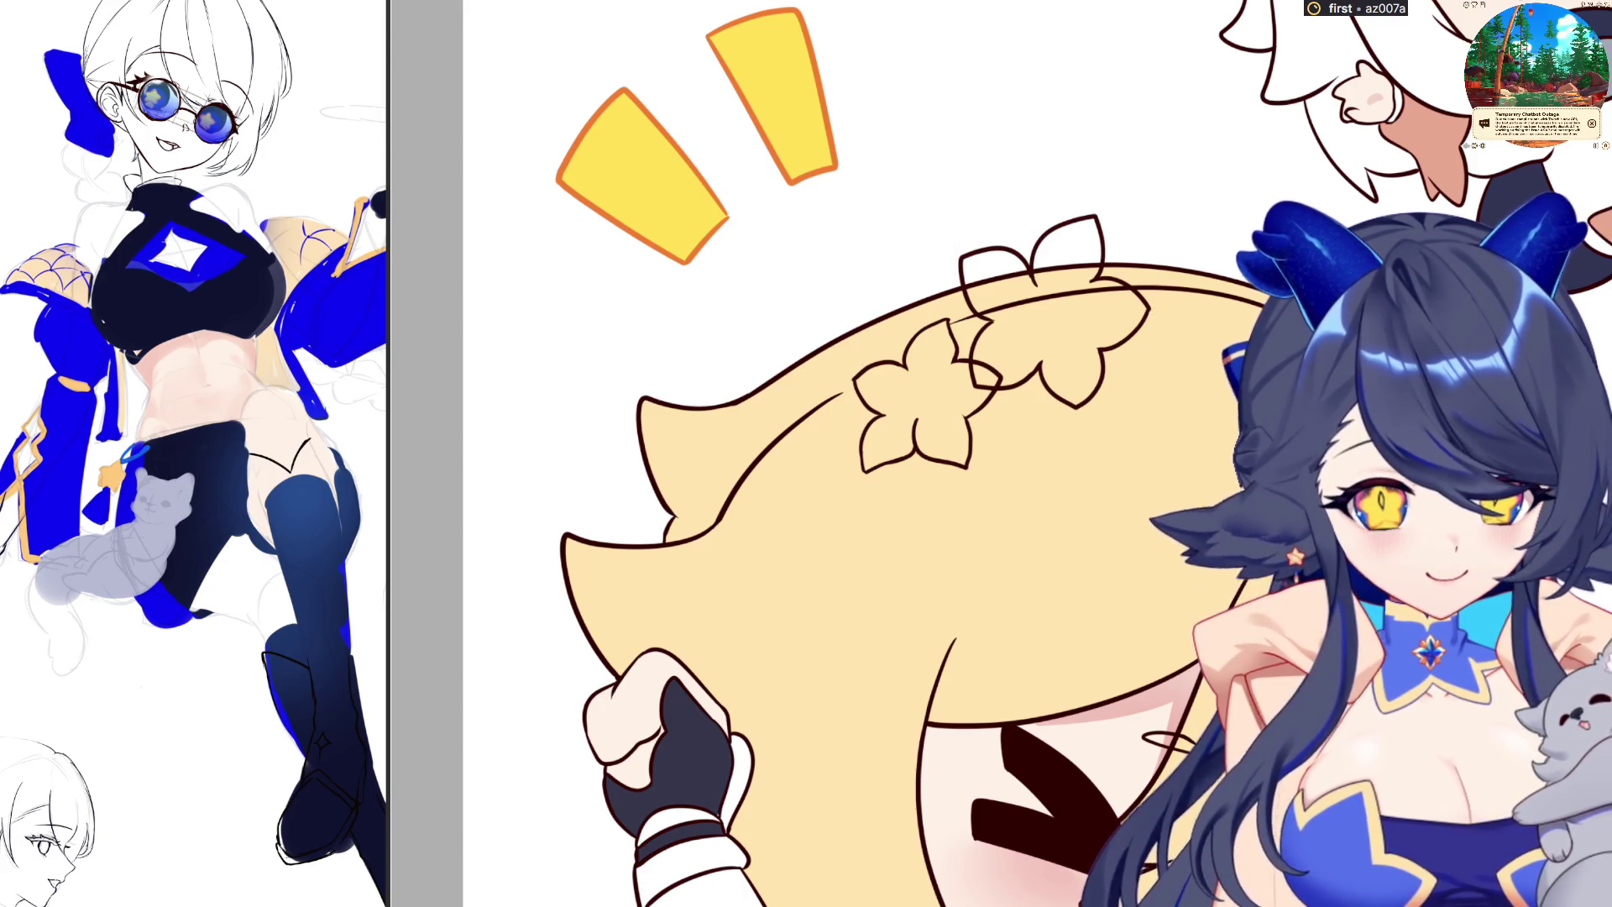
pyautogui.press('h')
# Rotate the other flower outline slightly clockwise and nudge it up
pyautogui.hotkey('ctrl', 't')
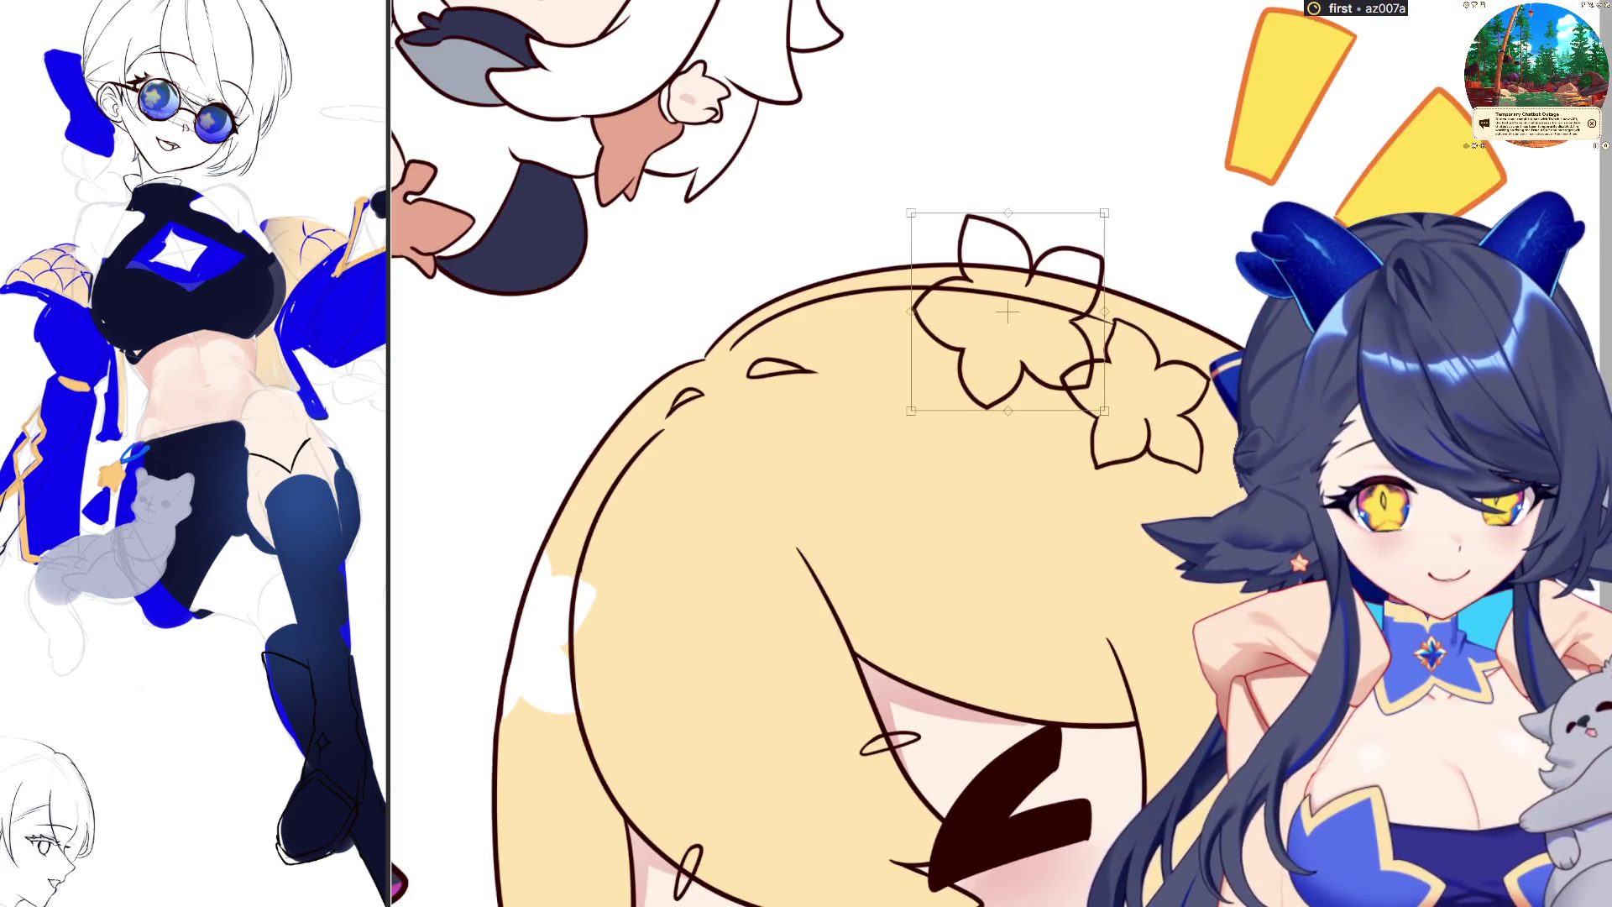
pyautogui.moveTo(1122, 211); pyautogui.dragTo(1125, 248)
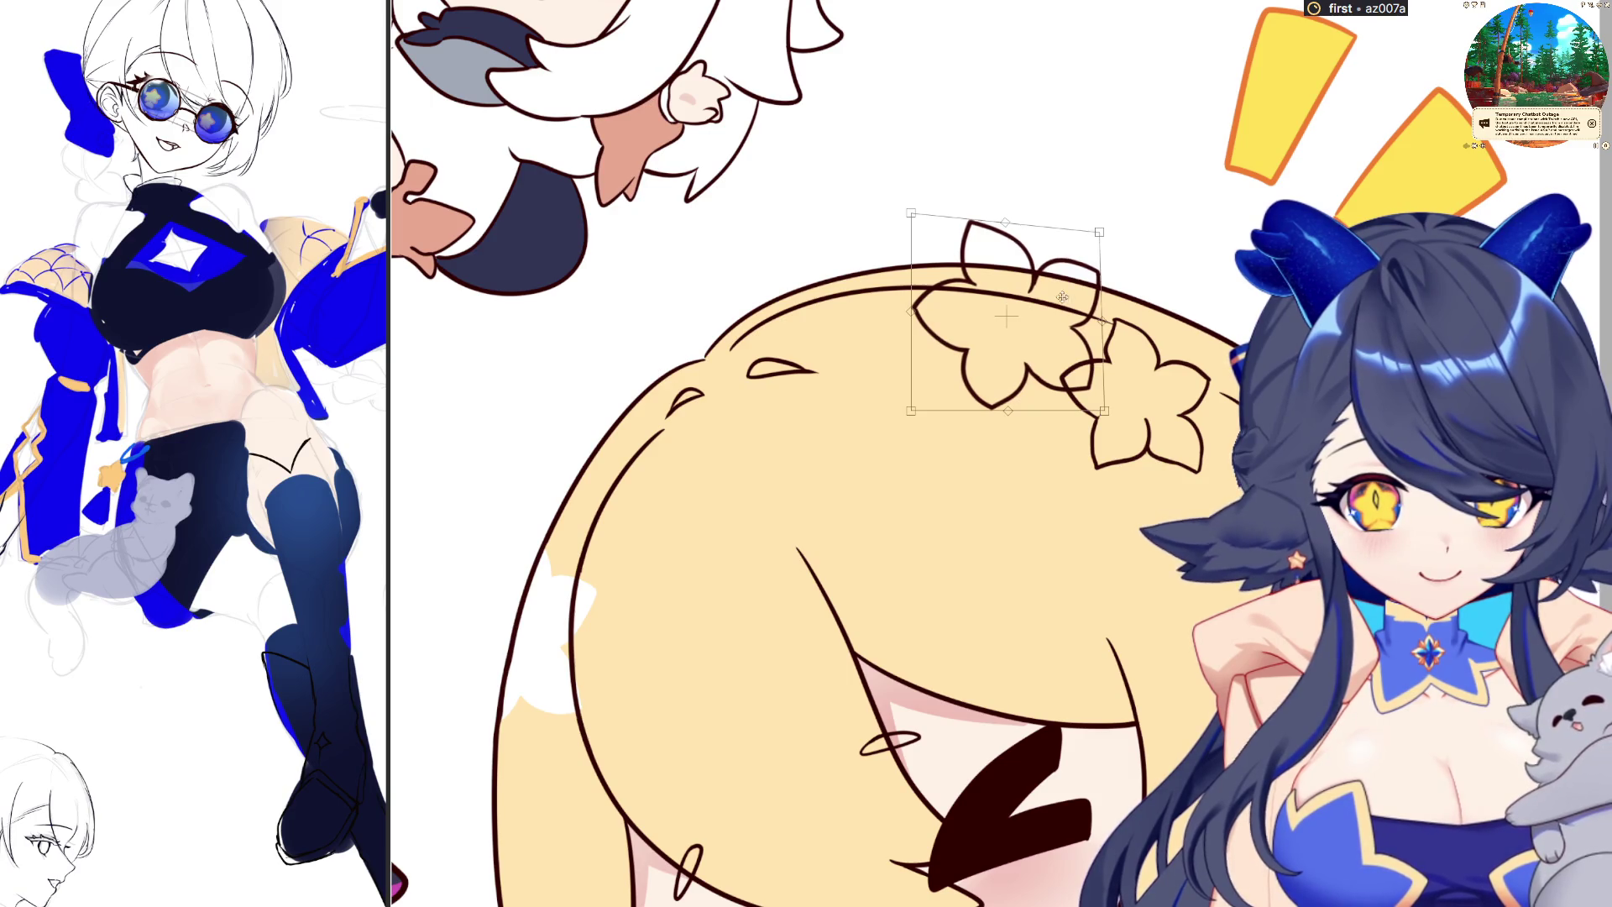
pyautogui.moveTo(1106, 364); pyautogui.dragTo(1108, 354)
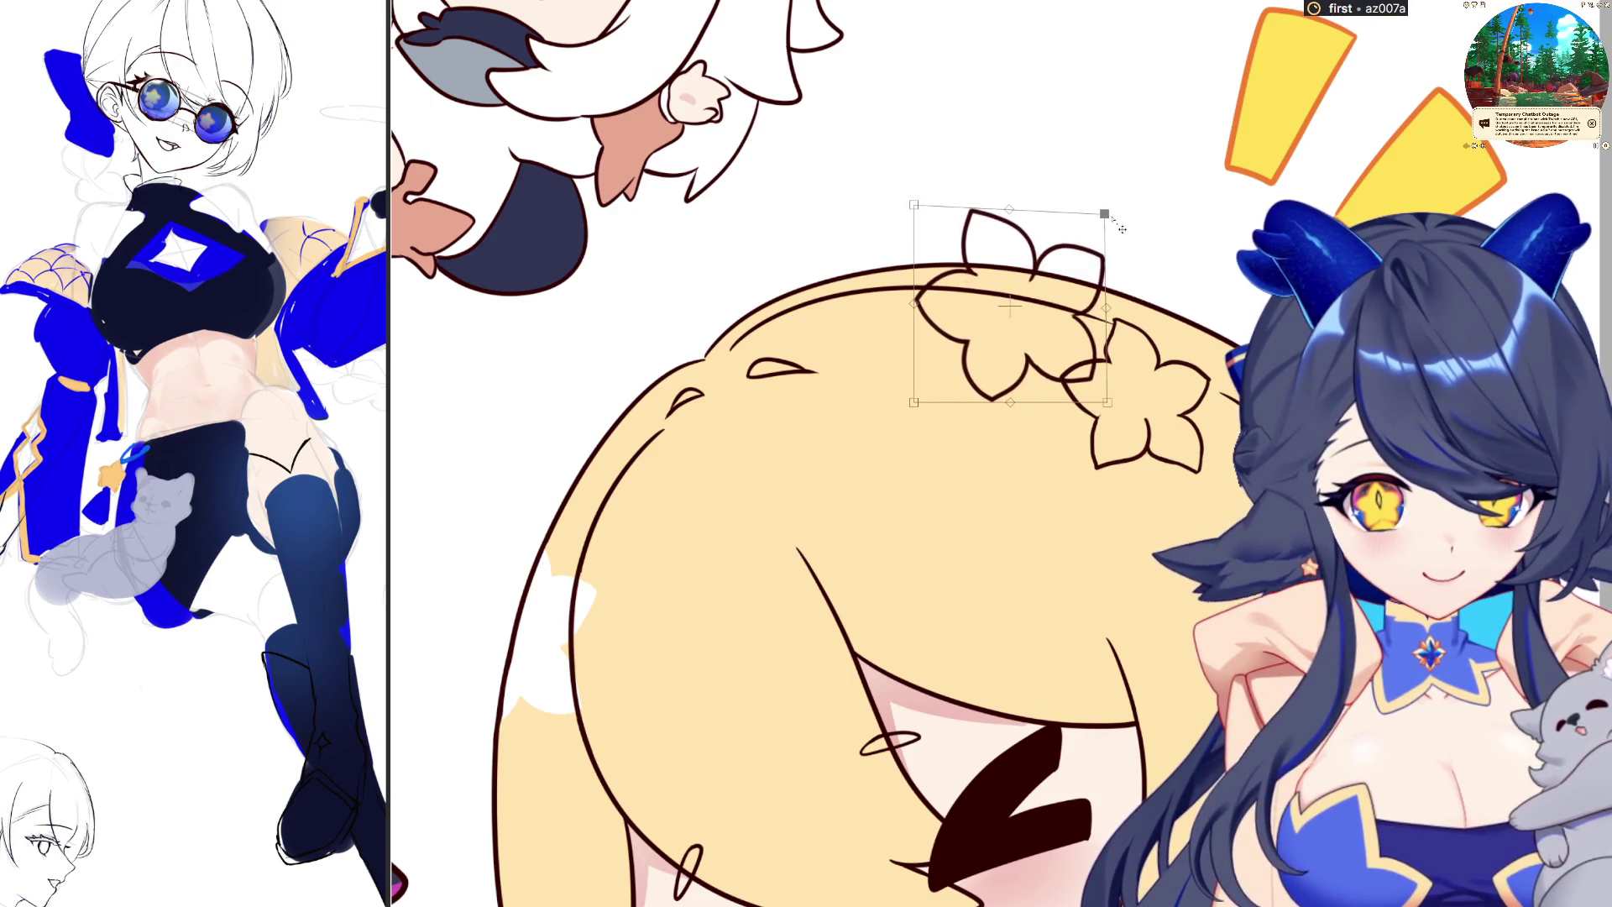
pyautogui.press('Return')
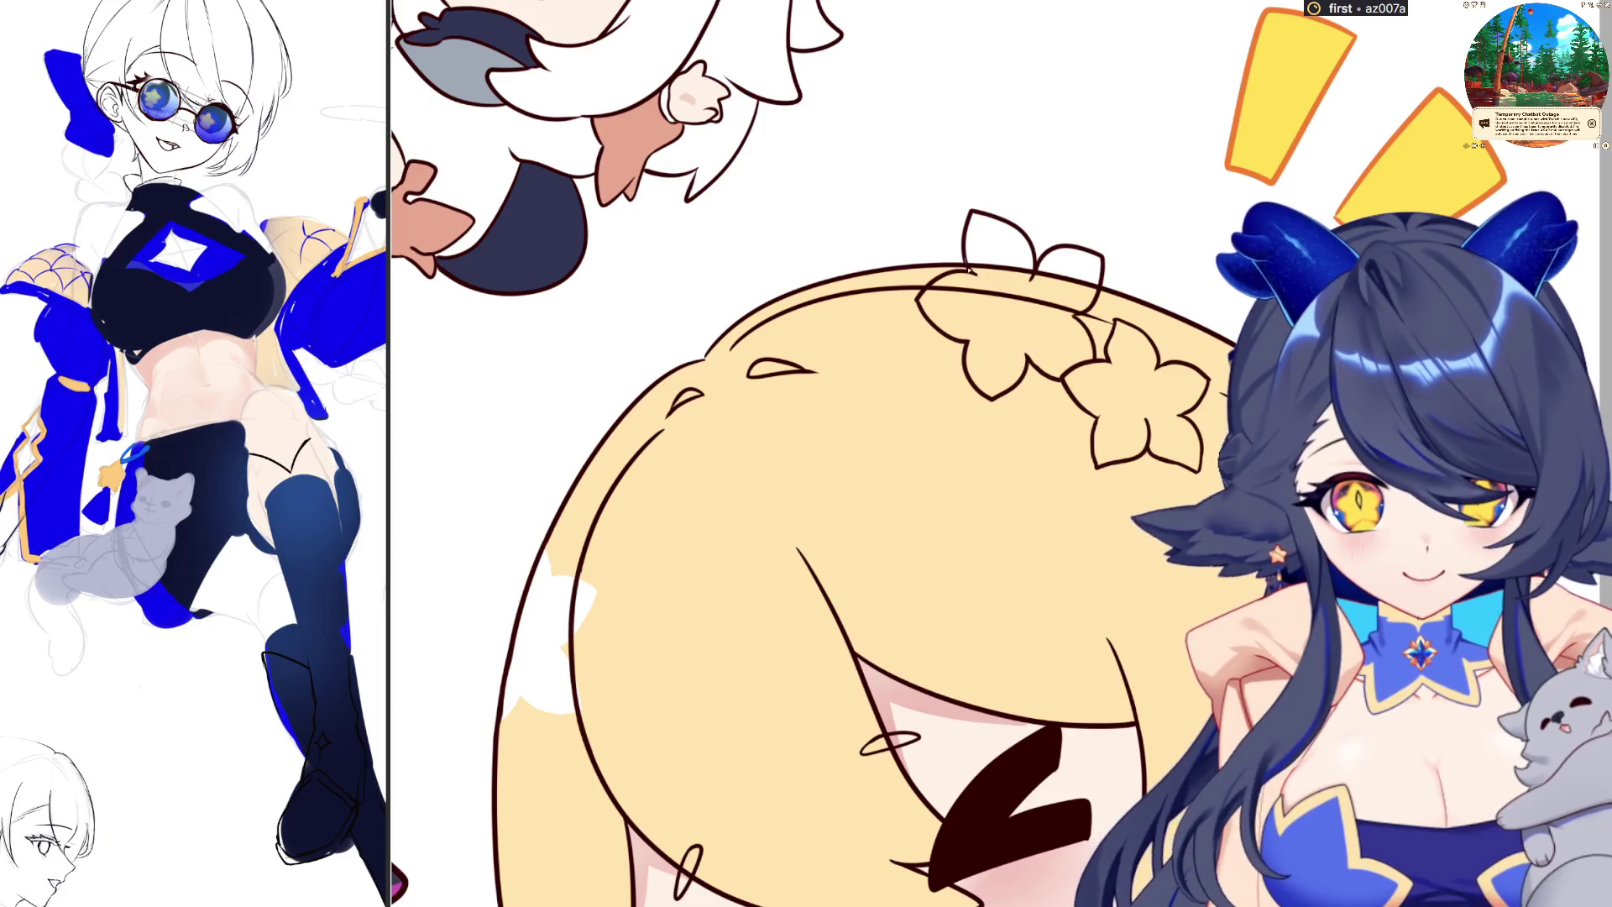
pyautogui.moveTo(923, 298)
pyautogui.mouseDown()
pyautogui.moveTo(1042, 362)
pyautogui.moveTo(1080, 322)
pyautogui.mouseUp()
# Remove the stray hair strokes, touch up the left flower petal, and clear the selection
pyautogui.hotkey('ctrl', 'z')
pyautogui.hotkey('ctrl', 'z')
pyautogui.hotkey('ctrl', 'z')
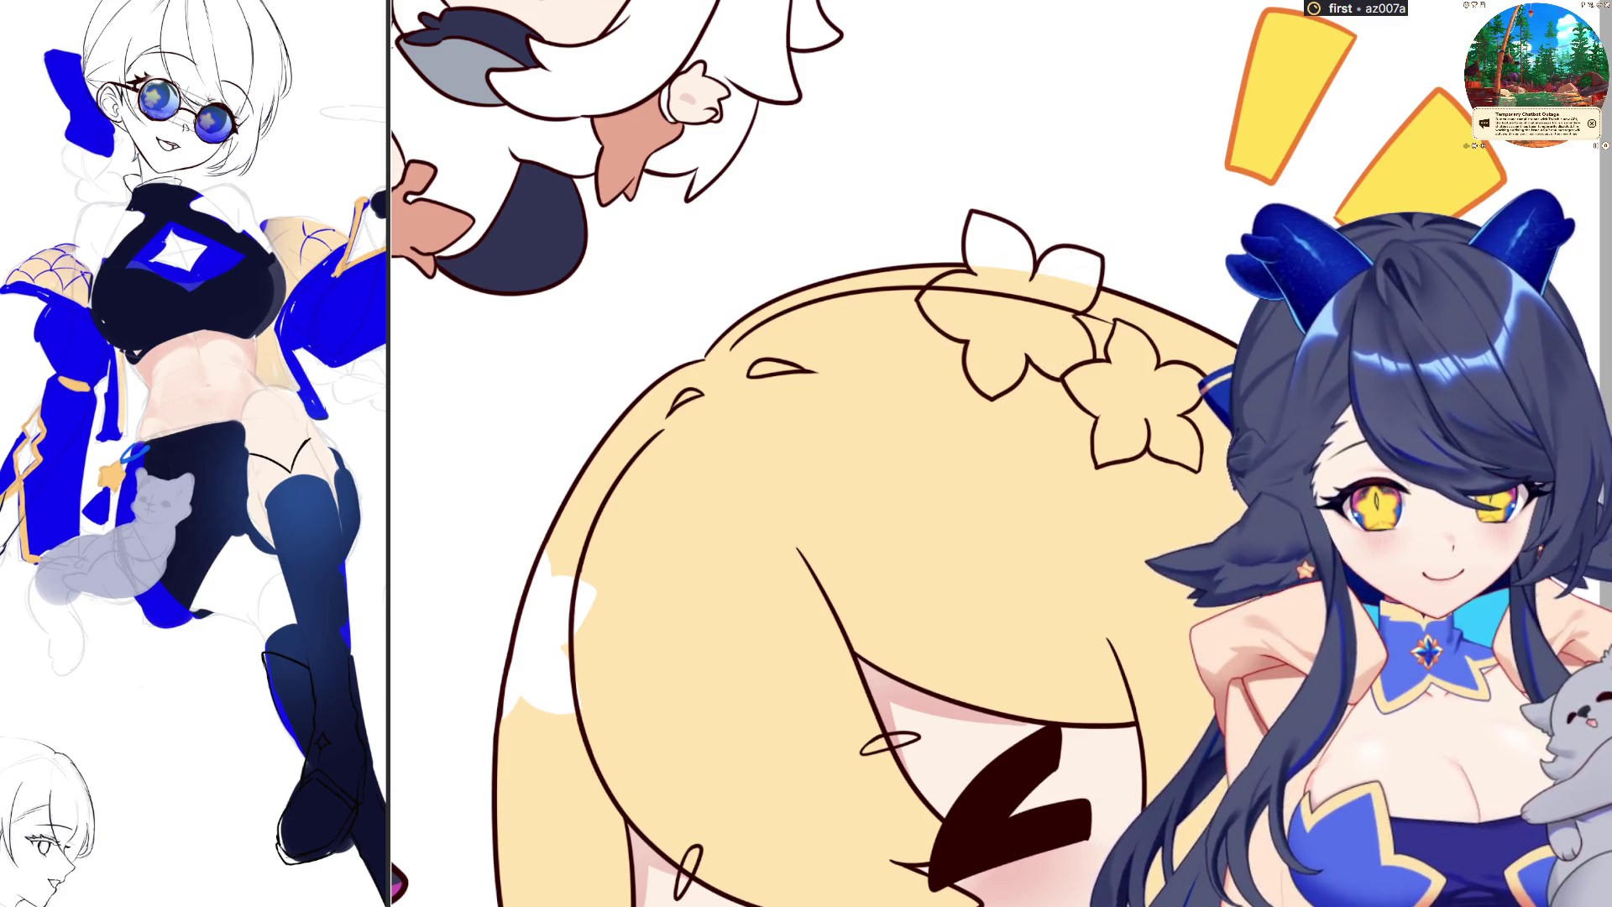
pyautogui.moveTo(920, 290); pyautogui.dragTo(1010, 362)
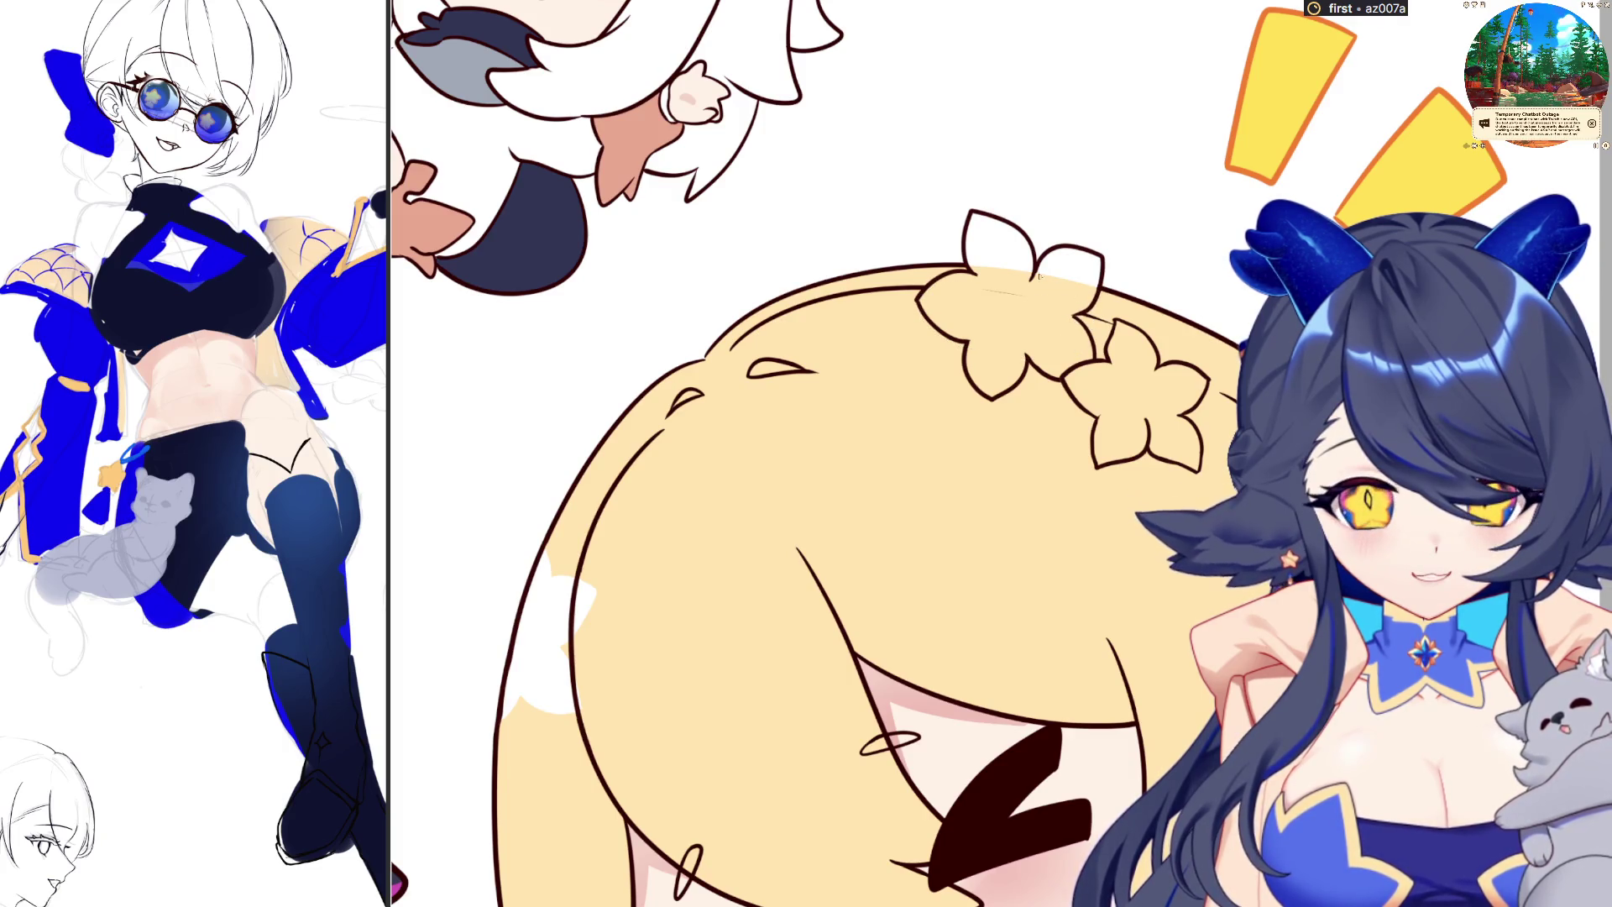
pyautogui.hotkey('ctrl', 'd')
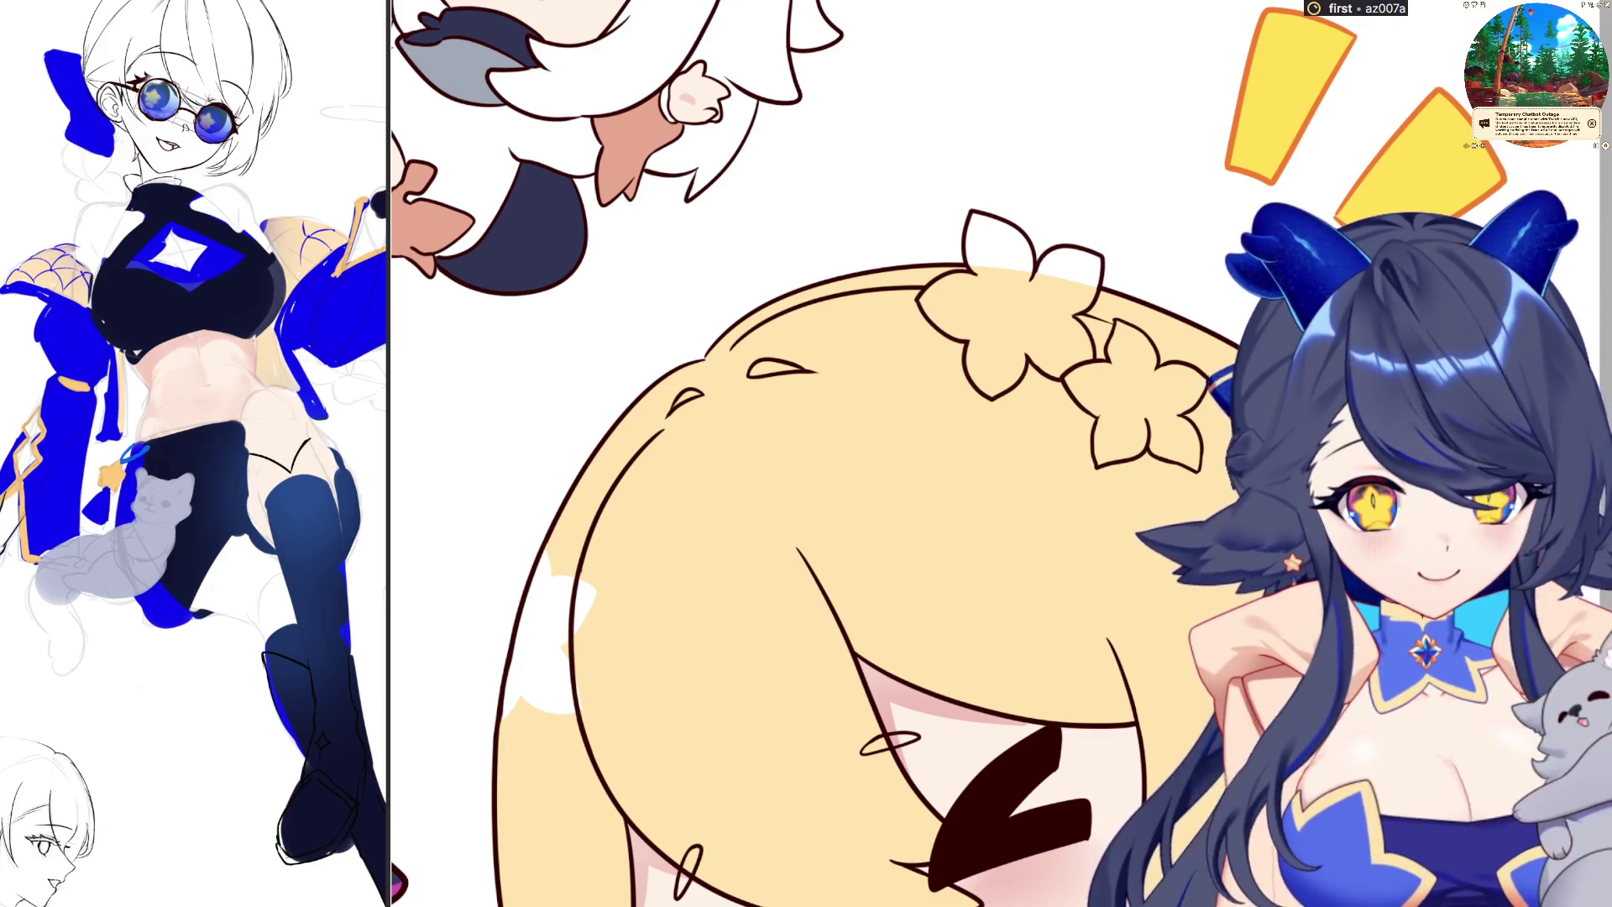
pyautogui.click(1154, 597)
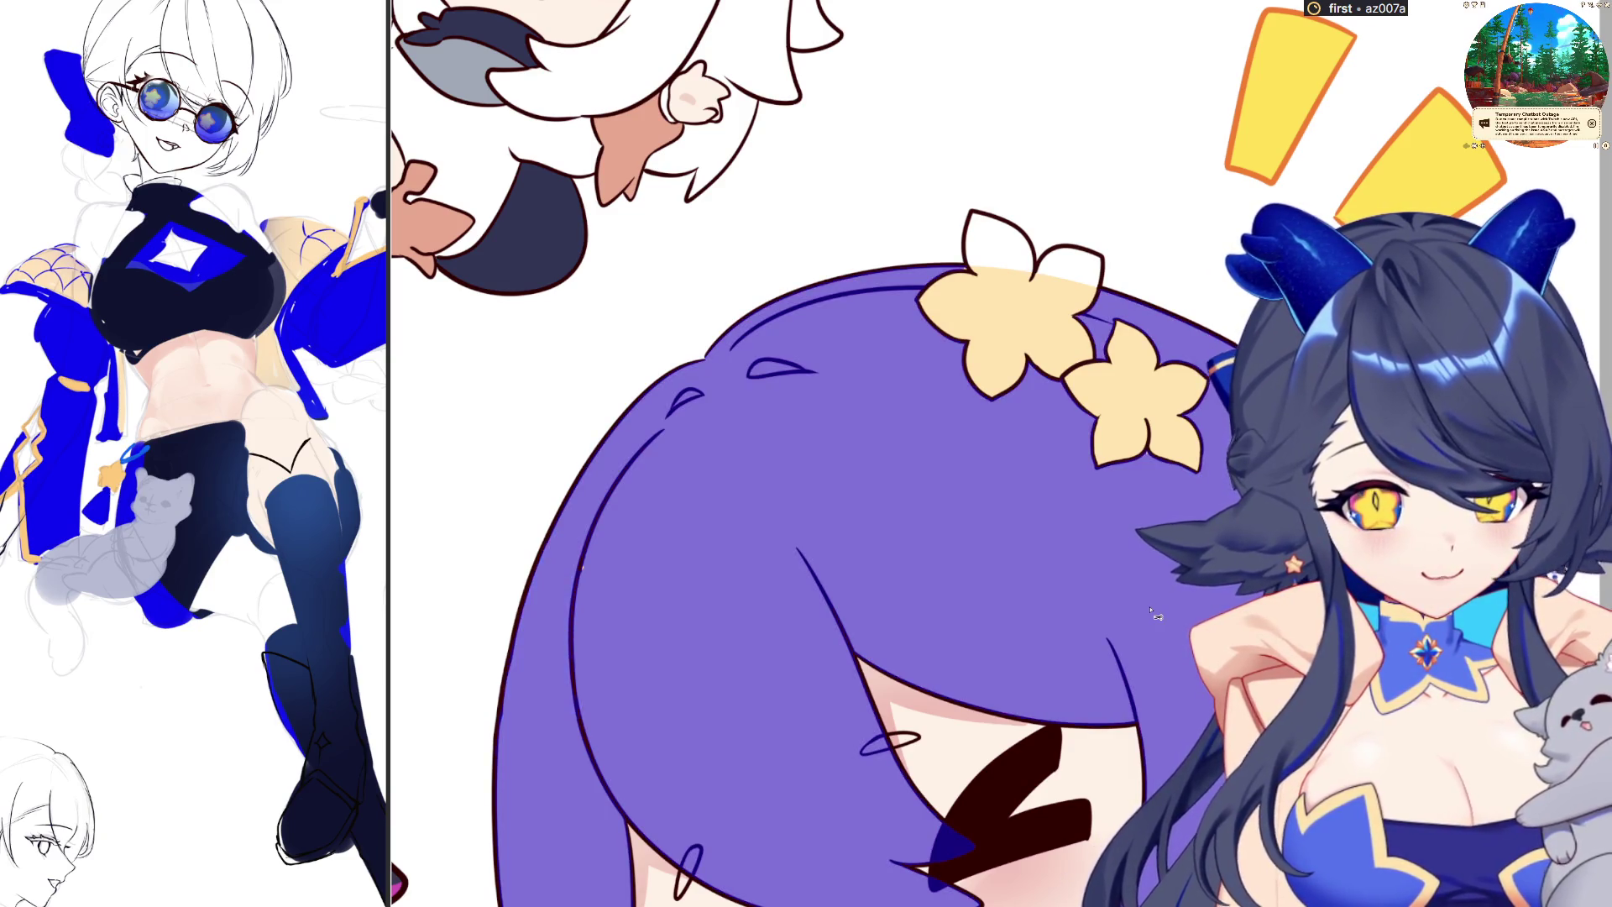
pyautogui.hotkey('ctrl', 'z')
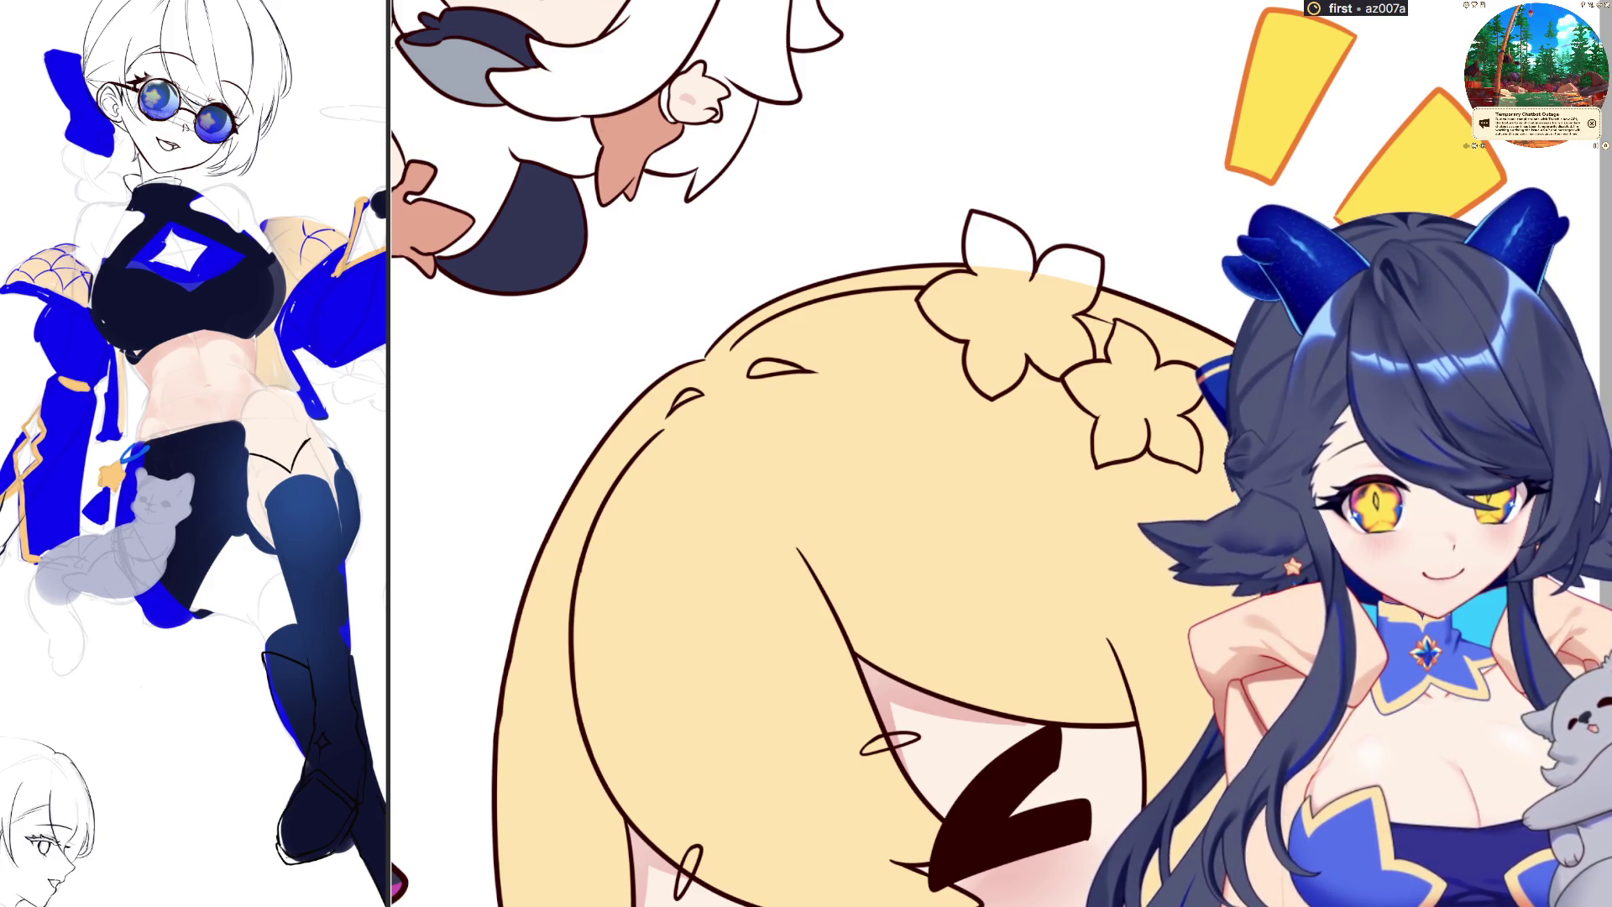
# Fill both hair flower clips and make them solid white
pyautogui.click(1047, 324)
pyautogui.click(1131, 383)
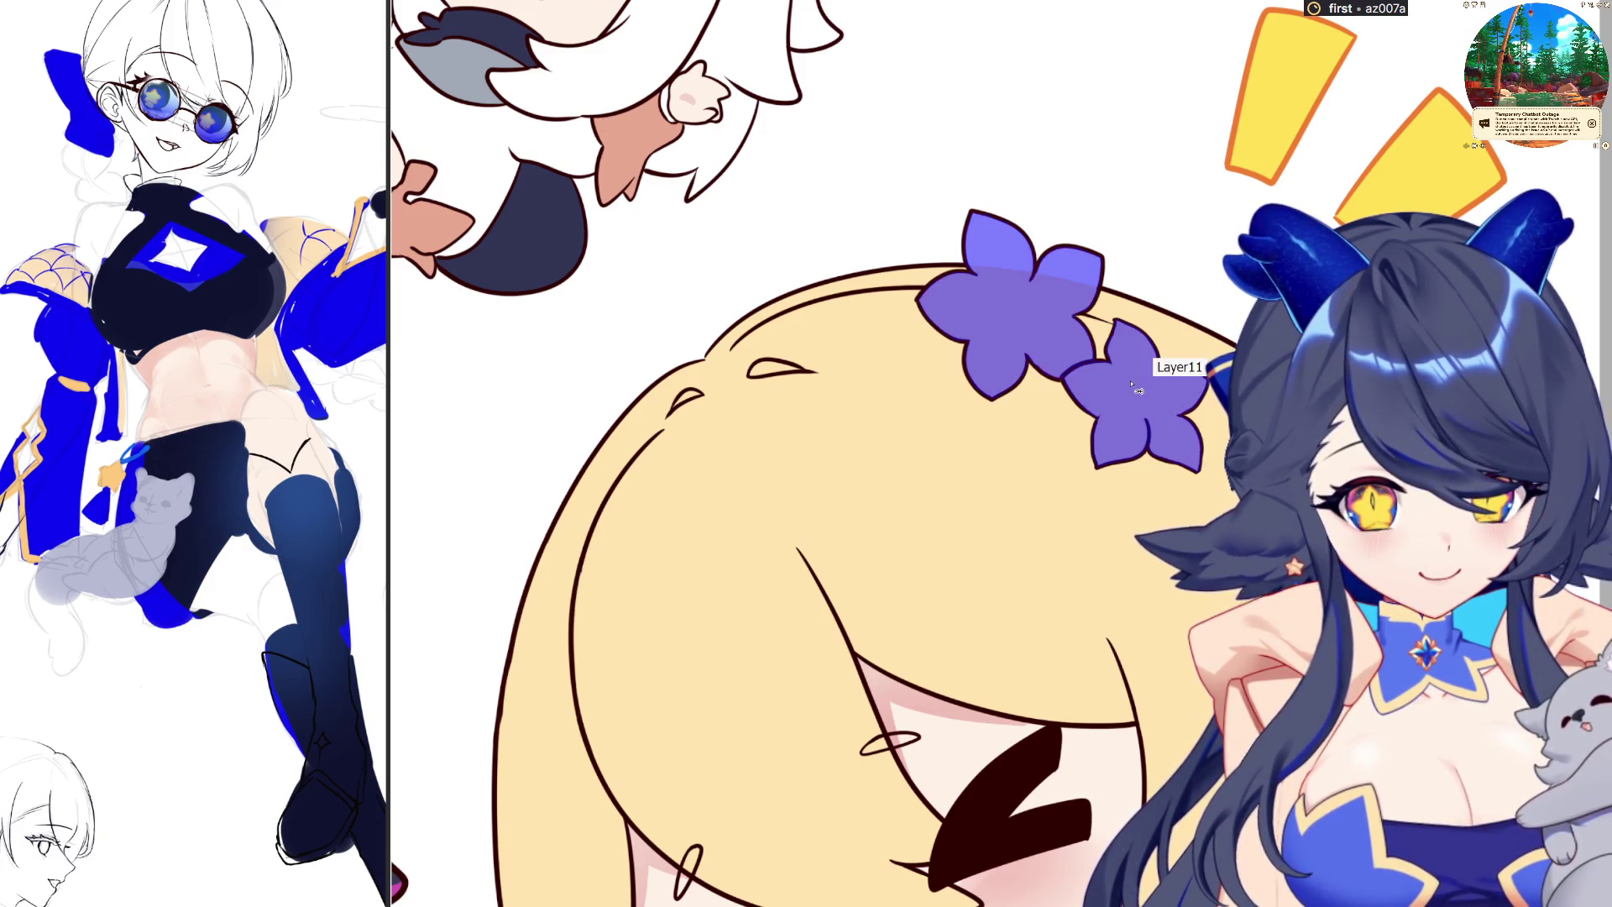
pyautogui.scroll(-3, 1131, 382)
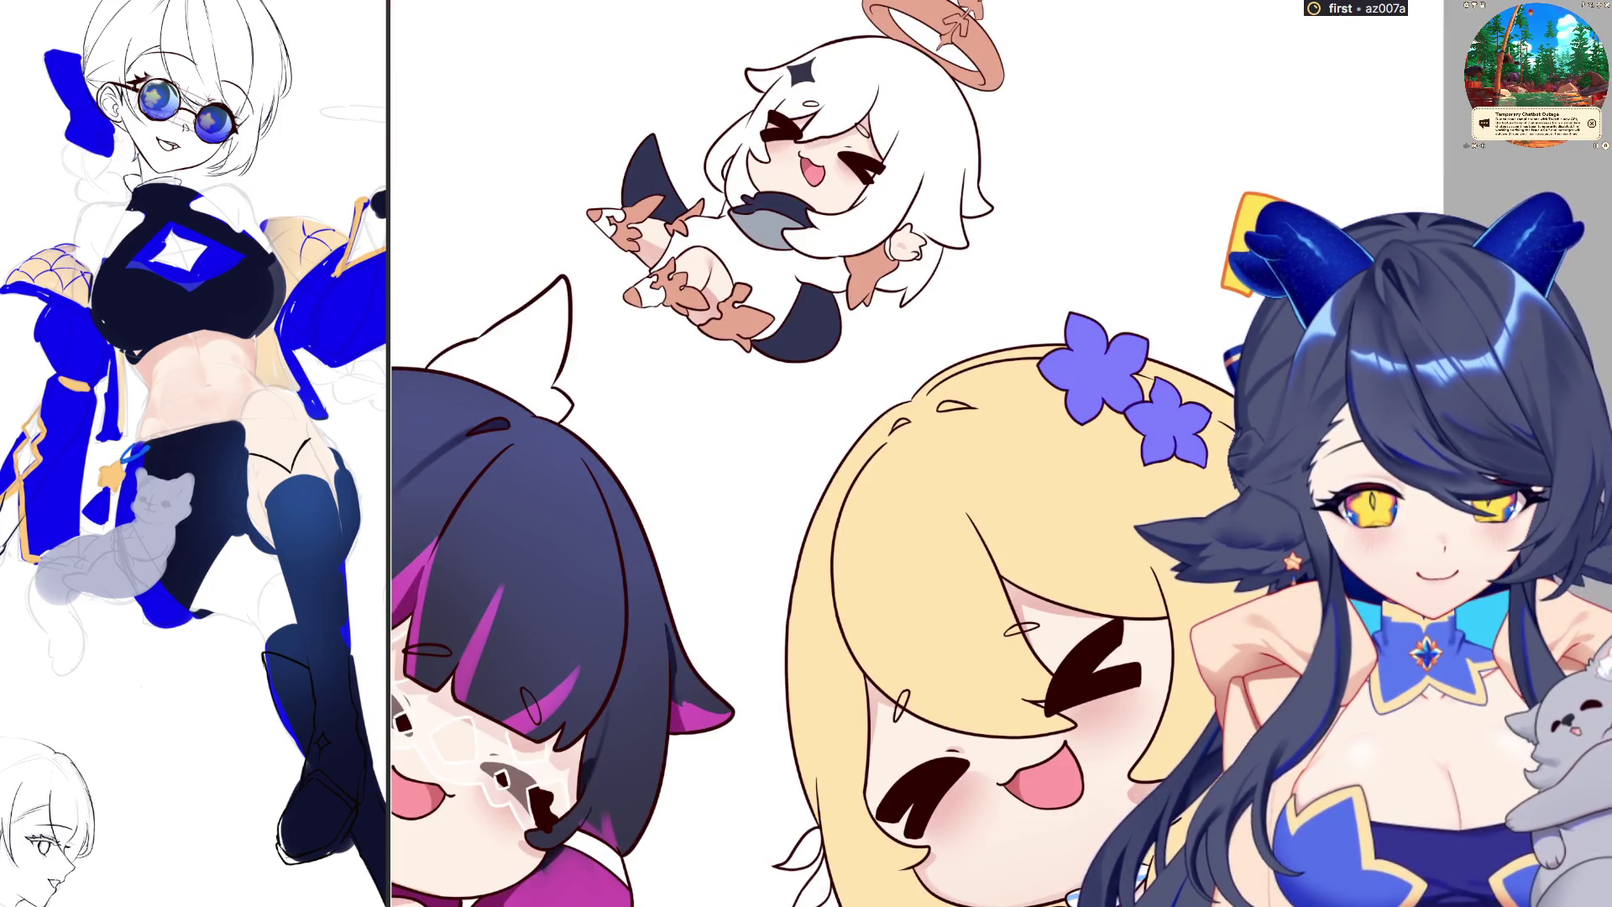
pyautogui.hotkey('ctrl', 'z')
pyautogui.hotkey('ctrl', 'z')
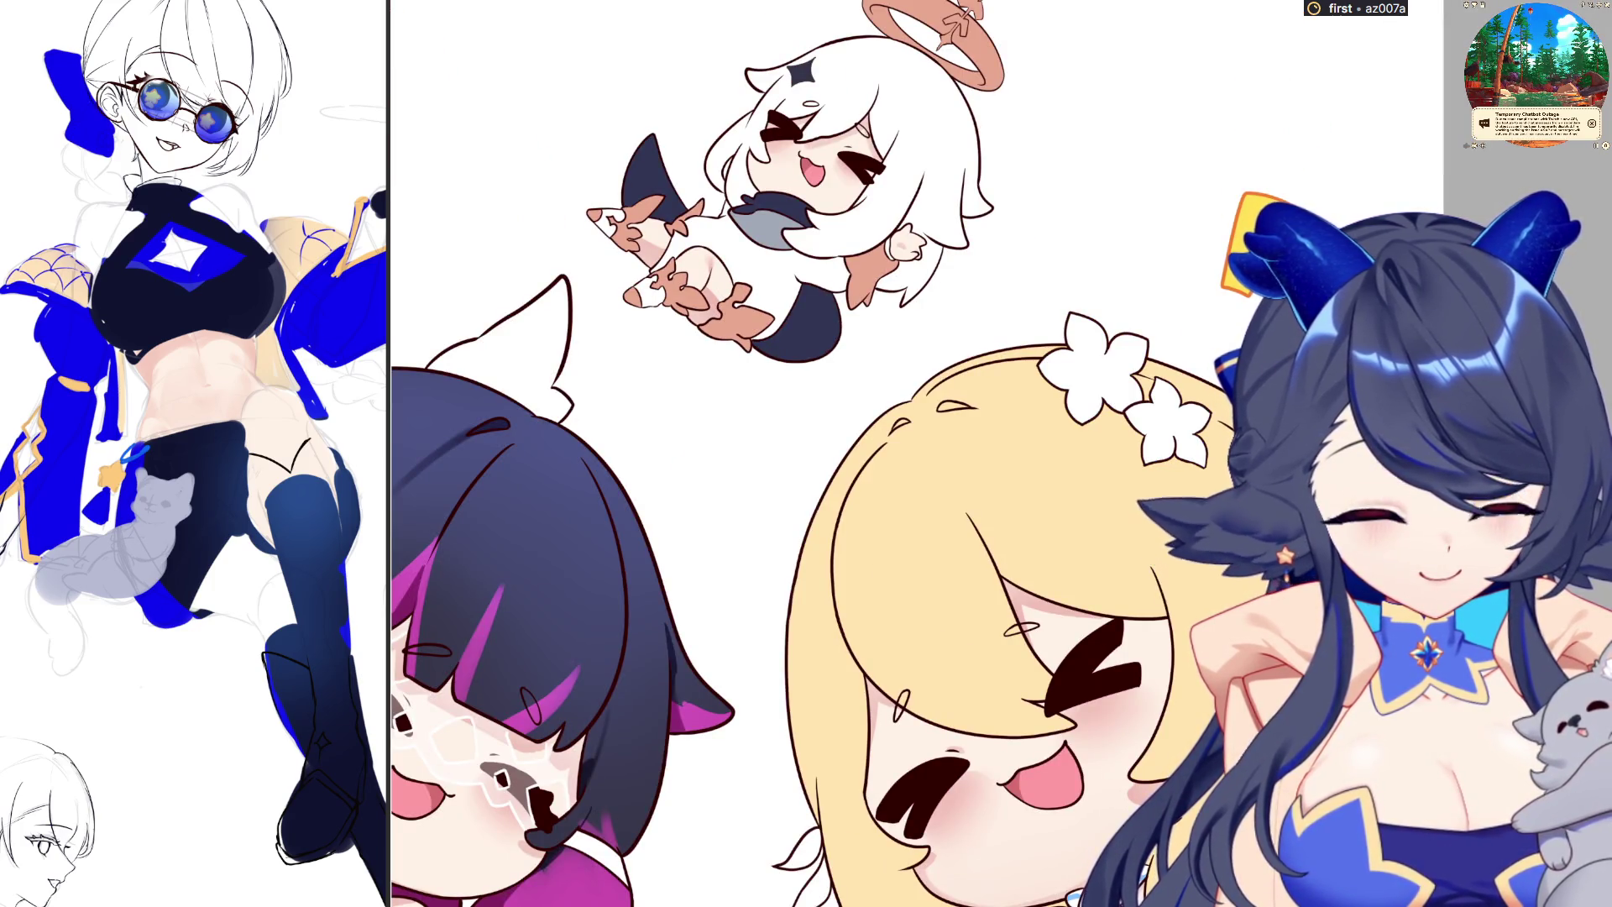
pyautogui.scroll(-3, 569, 76)
pyautogui.scroll(4, 570, 76)
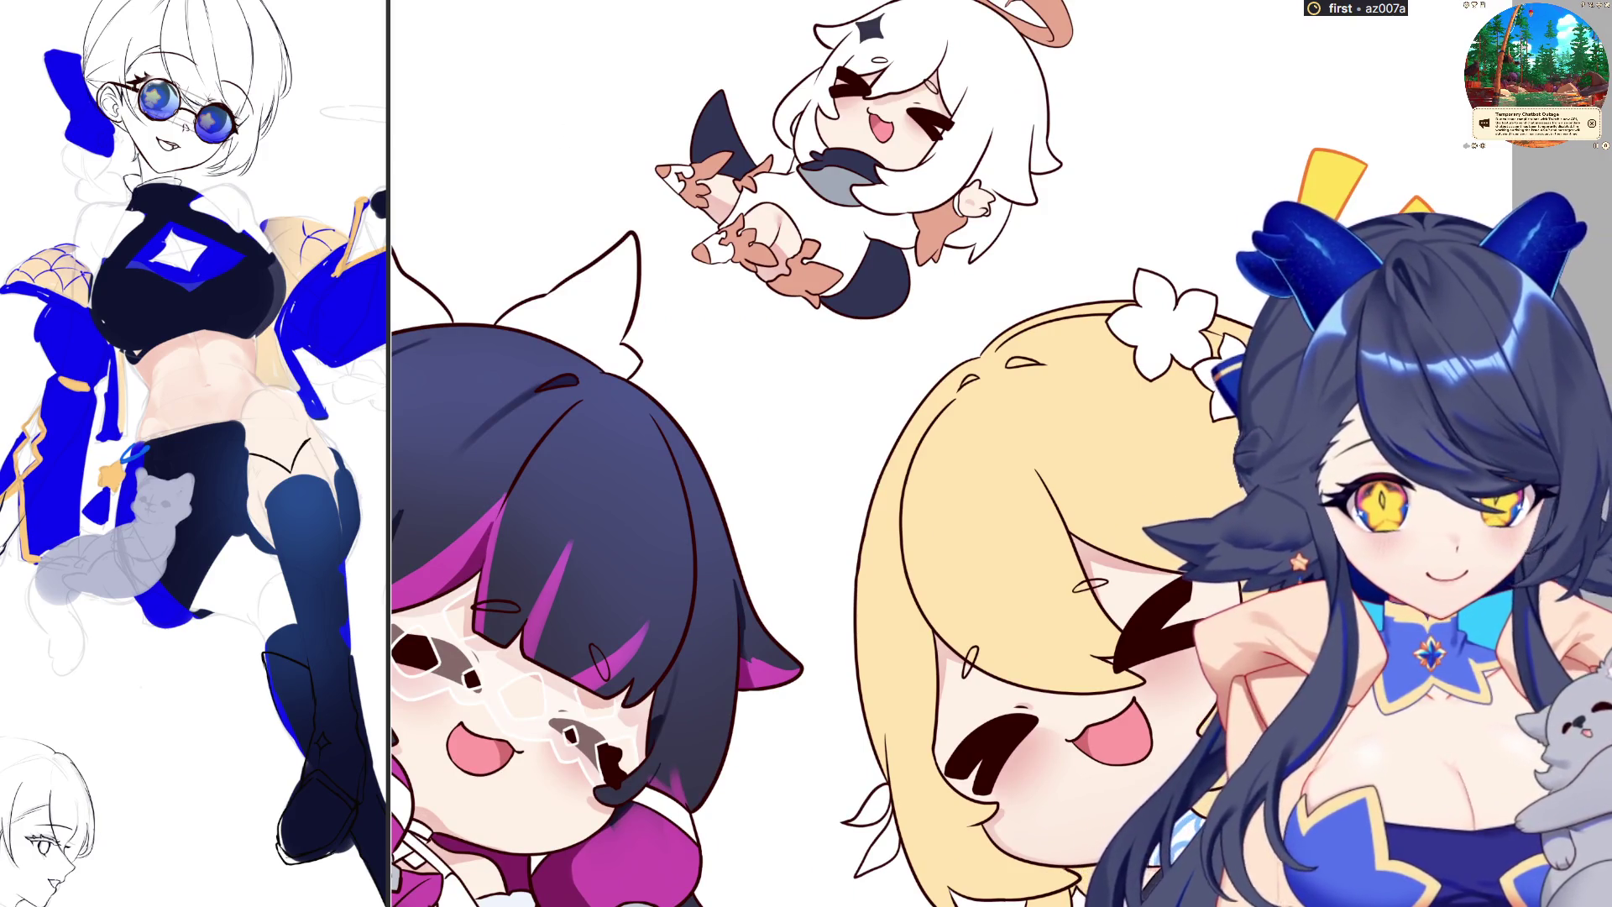
pyautogui.scroll(2, 797, 453)
pyautogui.scroll(-3, 797, 453)
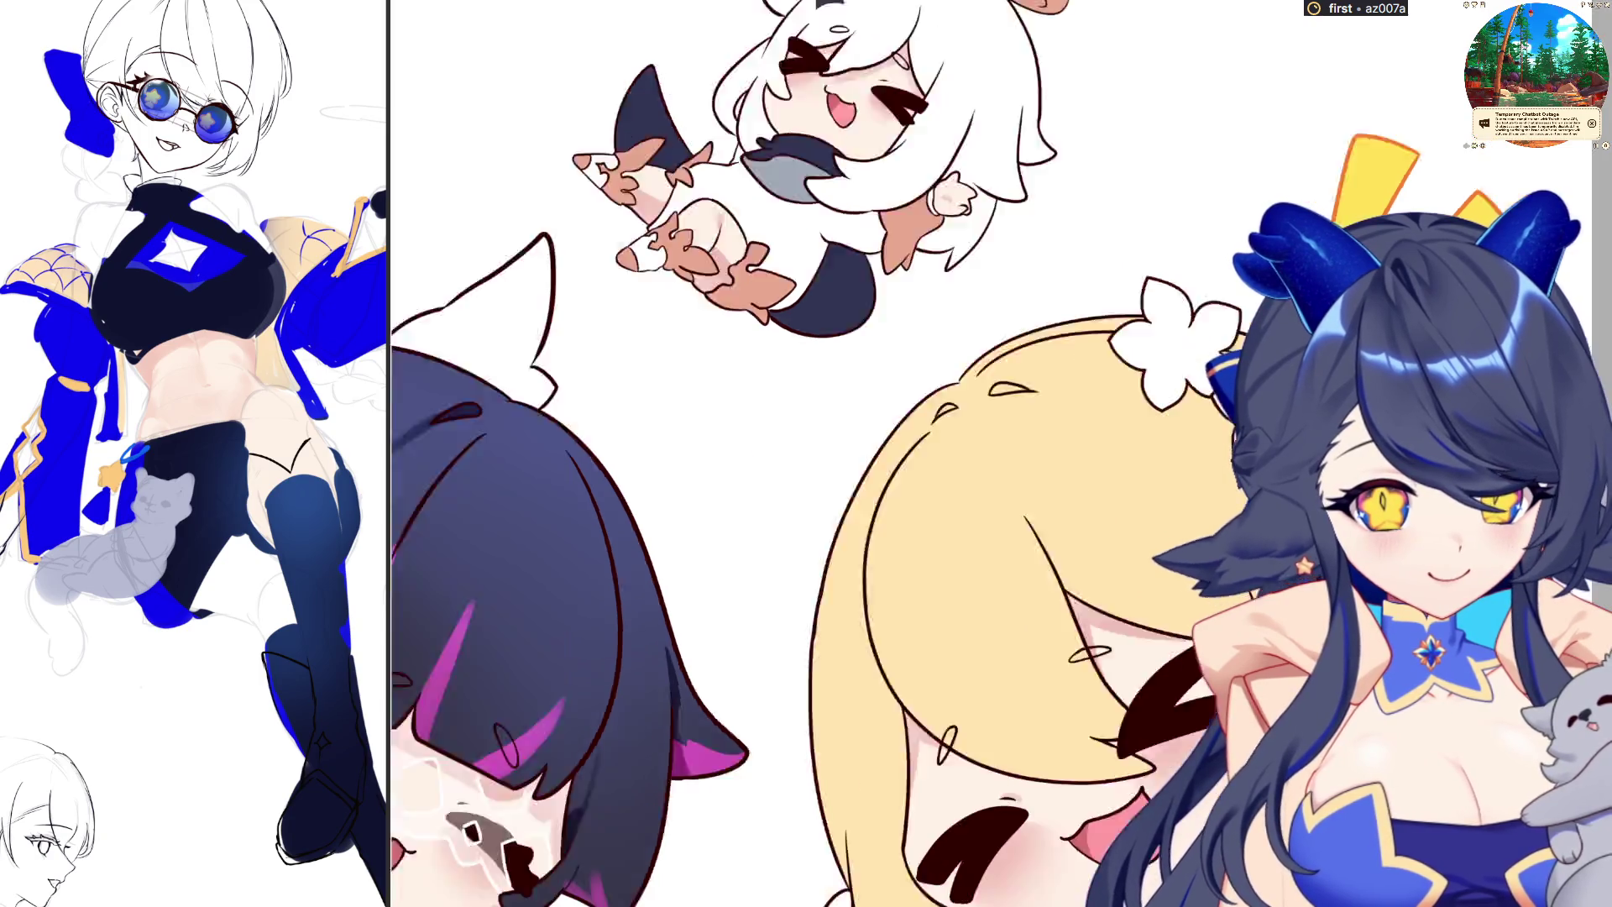
pyautogui.scroll(2, 999, 453)
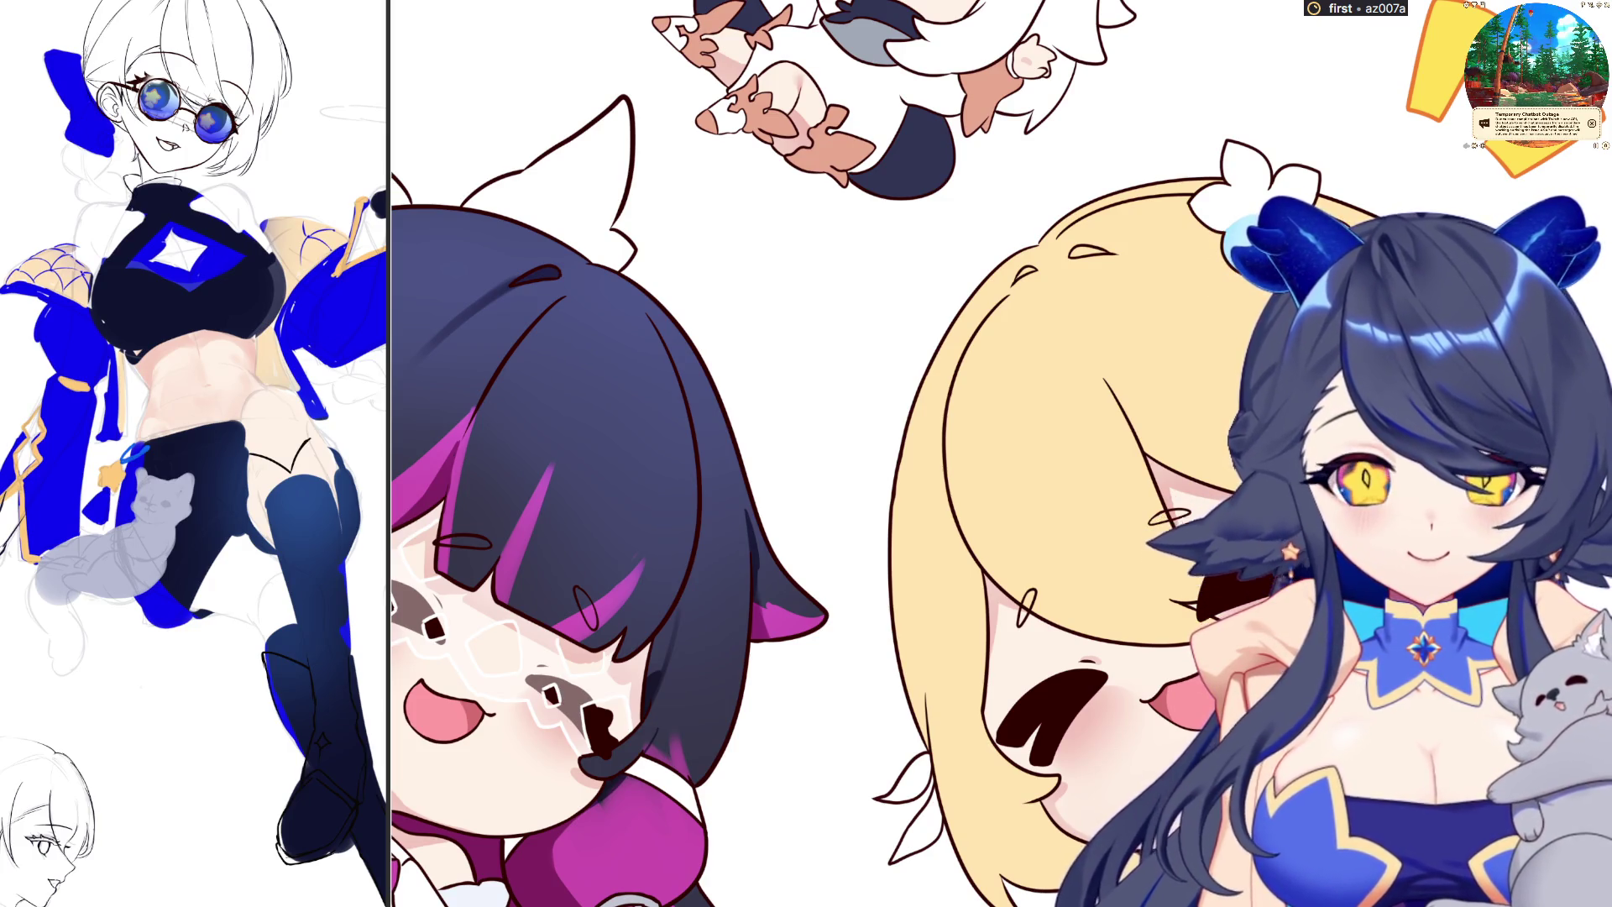
# Zoom out to show the whole canvas with both blue-tinted white flower clips
pyautogui.scroll(-5, 1095, 297)
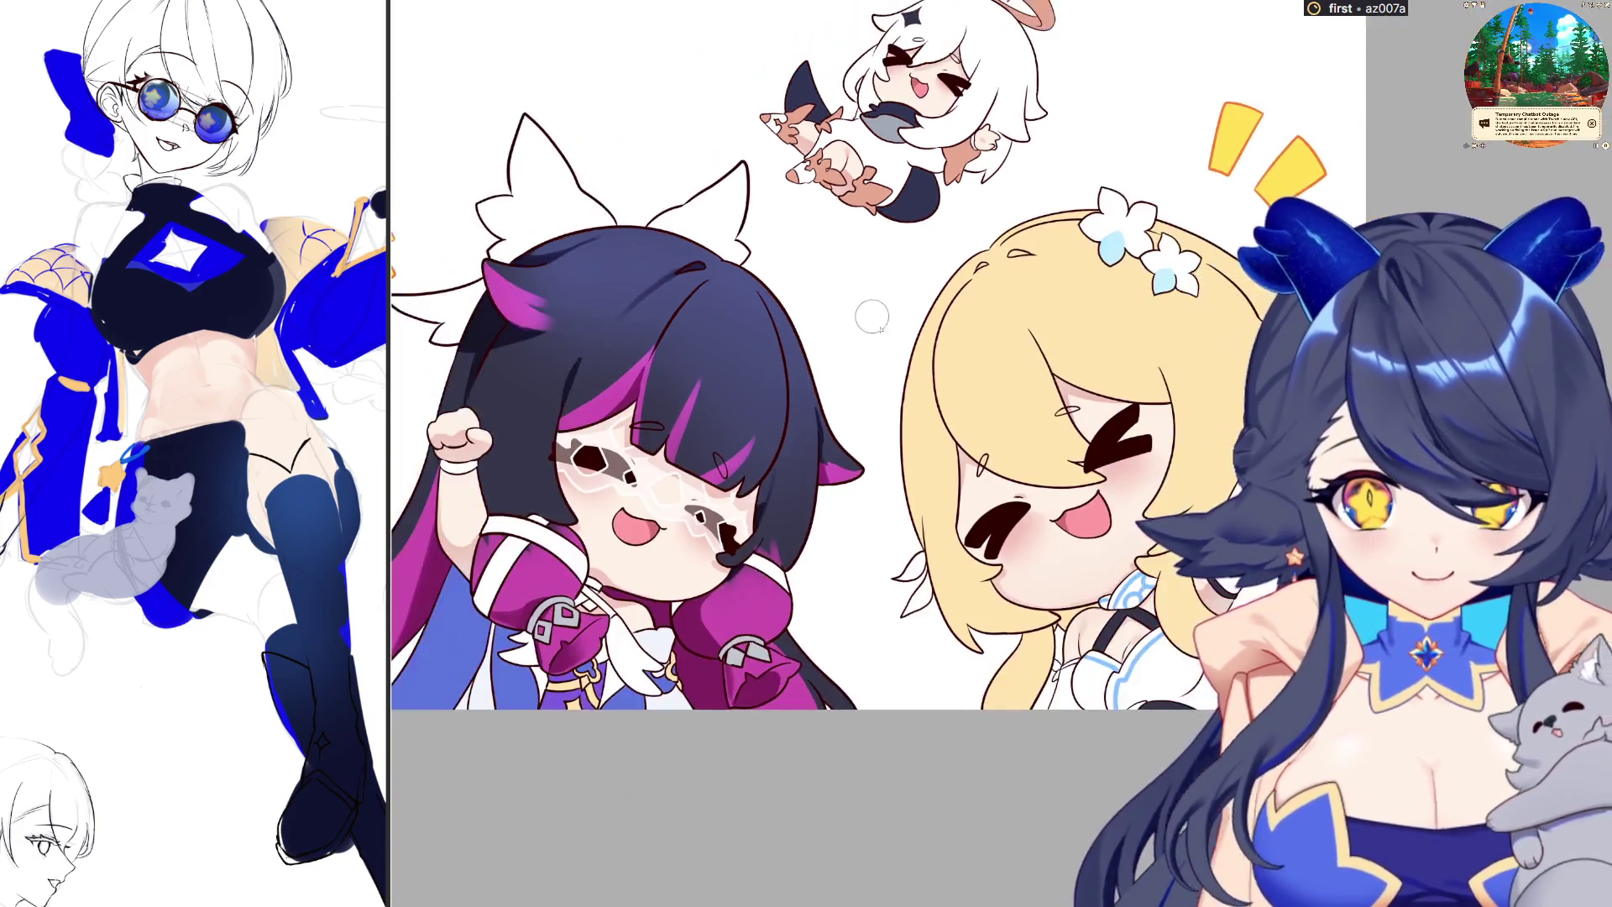
pyautogui.scroll(1, 1096, 297)
pyautogui.scroll(1, 1096, 297)
pyautogui.scroll(1, 1095, 296)
pyautogui.hscroll(-2, 1096, 296)
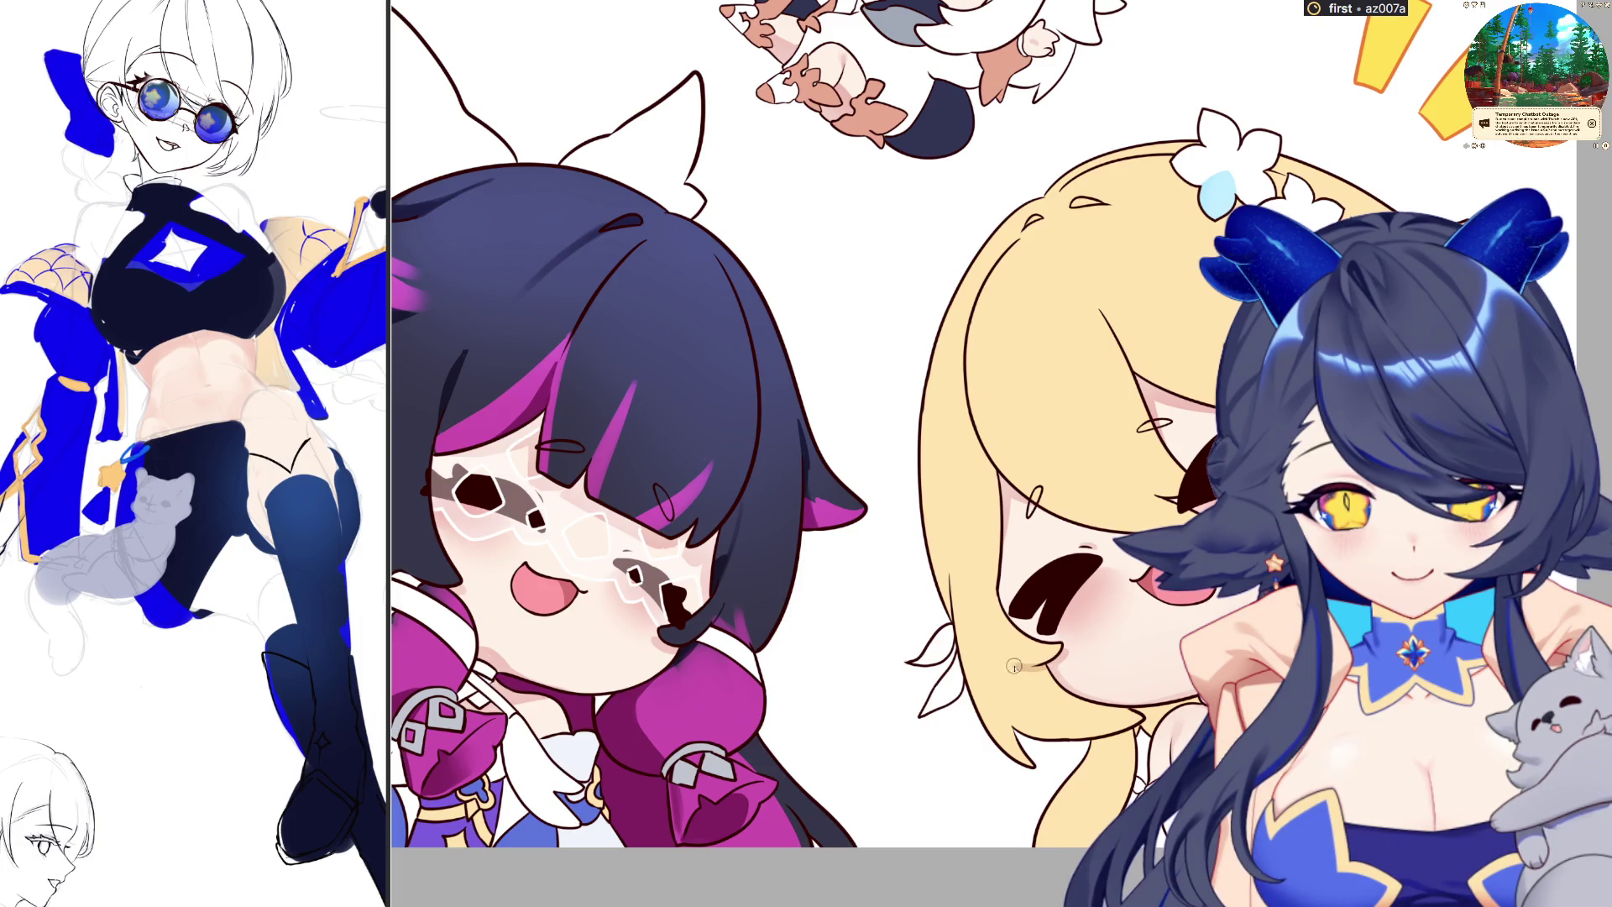
# Brush faint dark shading along the blonde hair's lower edge and check it mirrored
pyautogui.moveTo(1028, 677); pyautogui.dragTo(1160, 746)
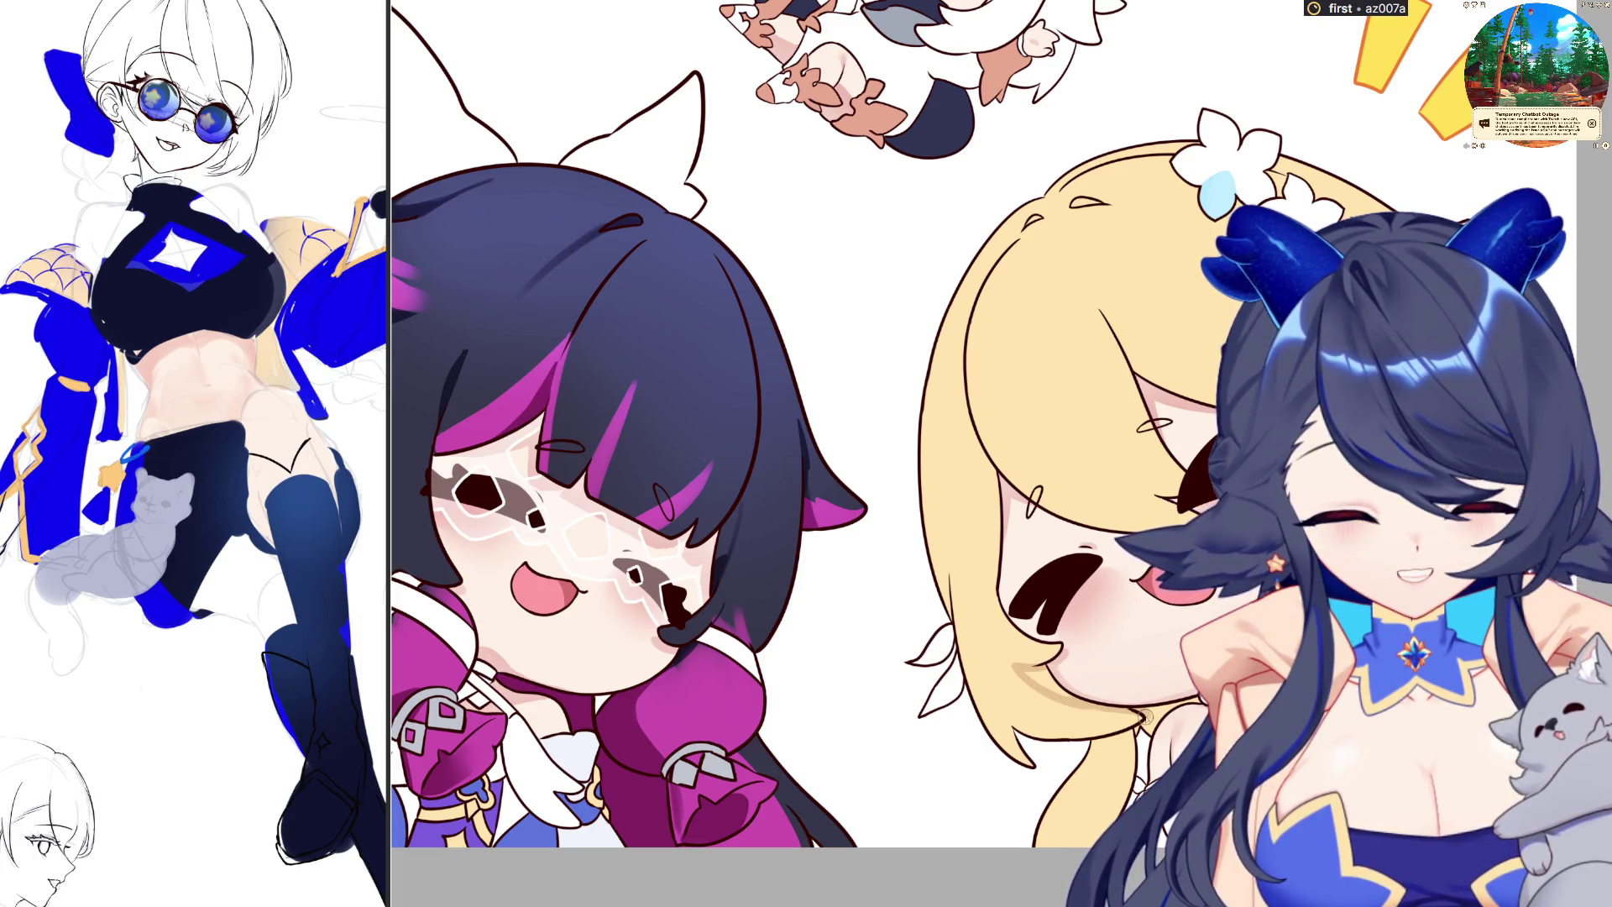
pyautogui.moveTo(1046, 670); pyautogui.dragTo(1063, 665)
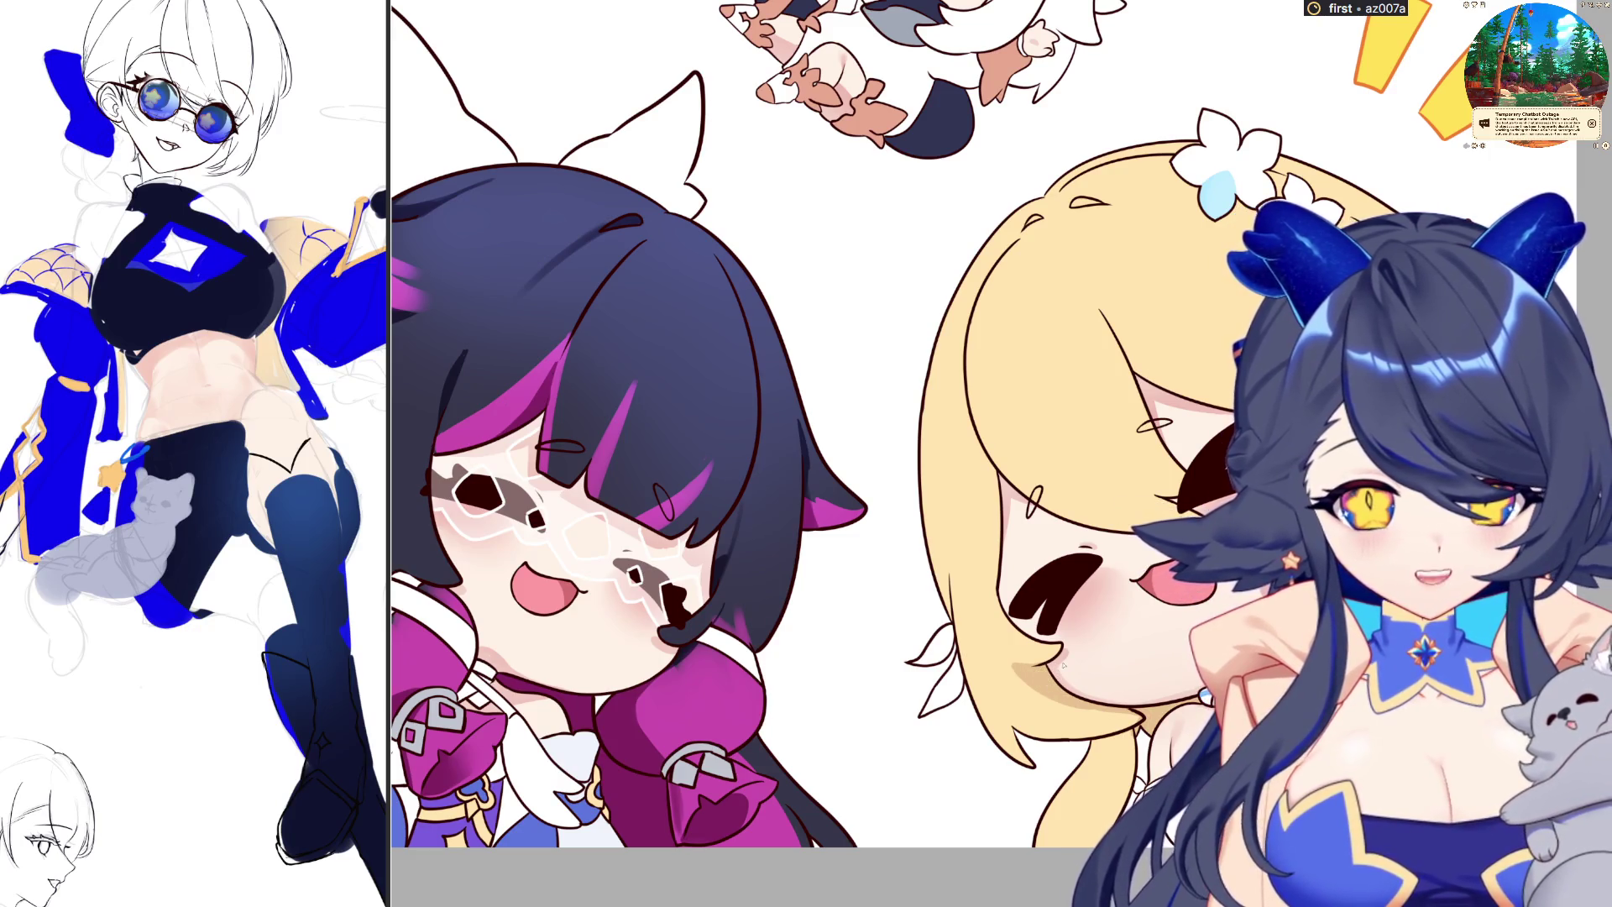
pyautogui.scroll(-3, 1063, 665)
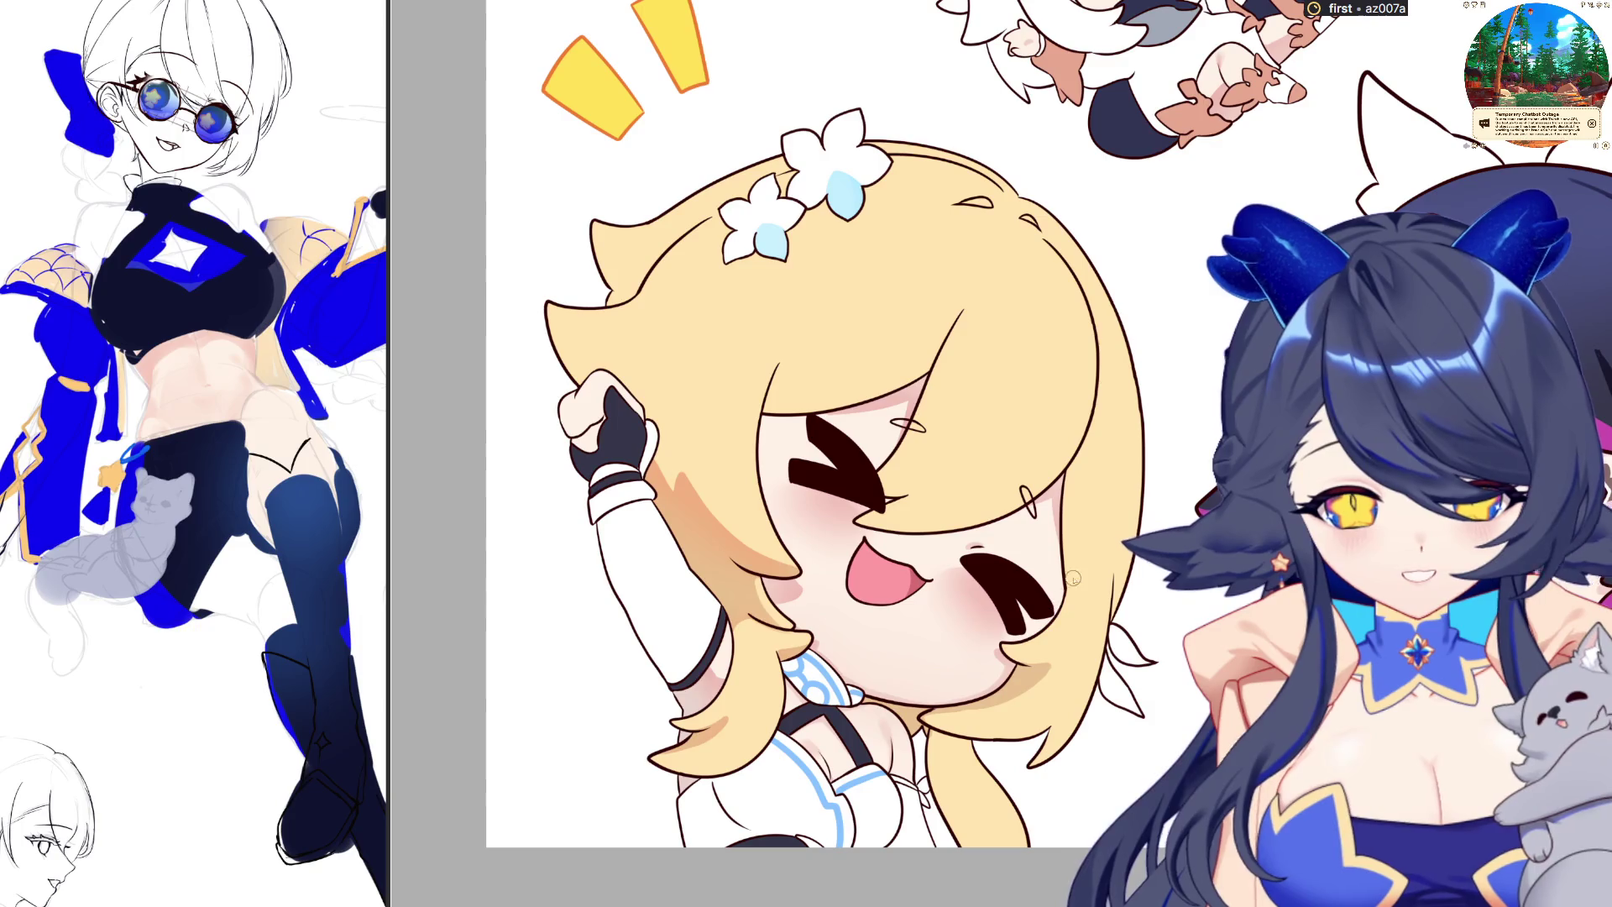
pyautogui.scroll(3, 1076, 660)
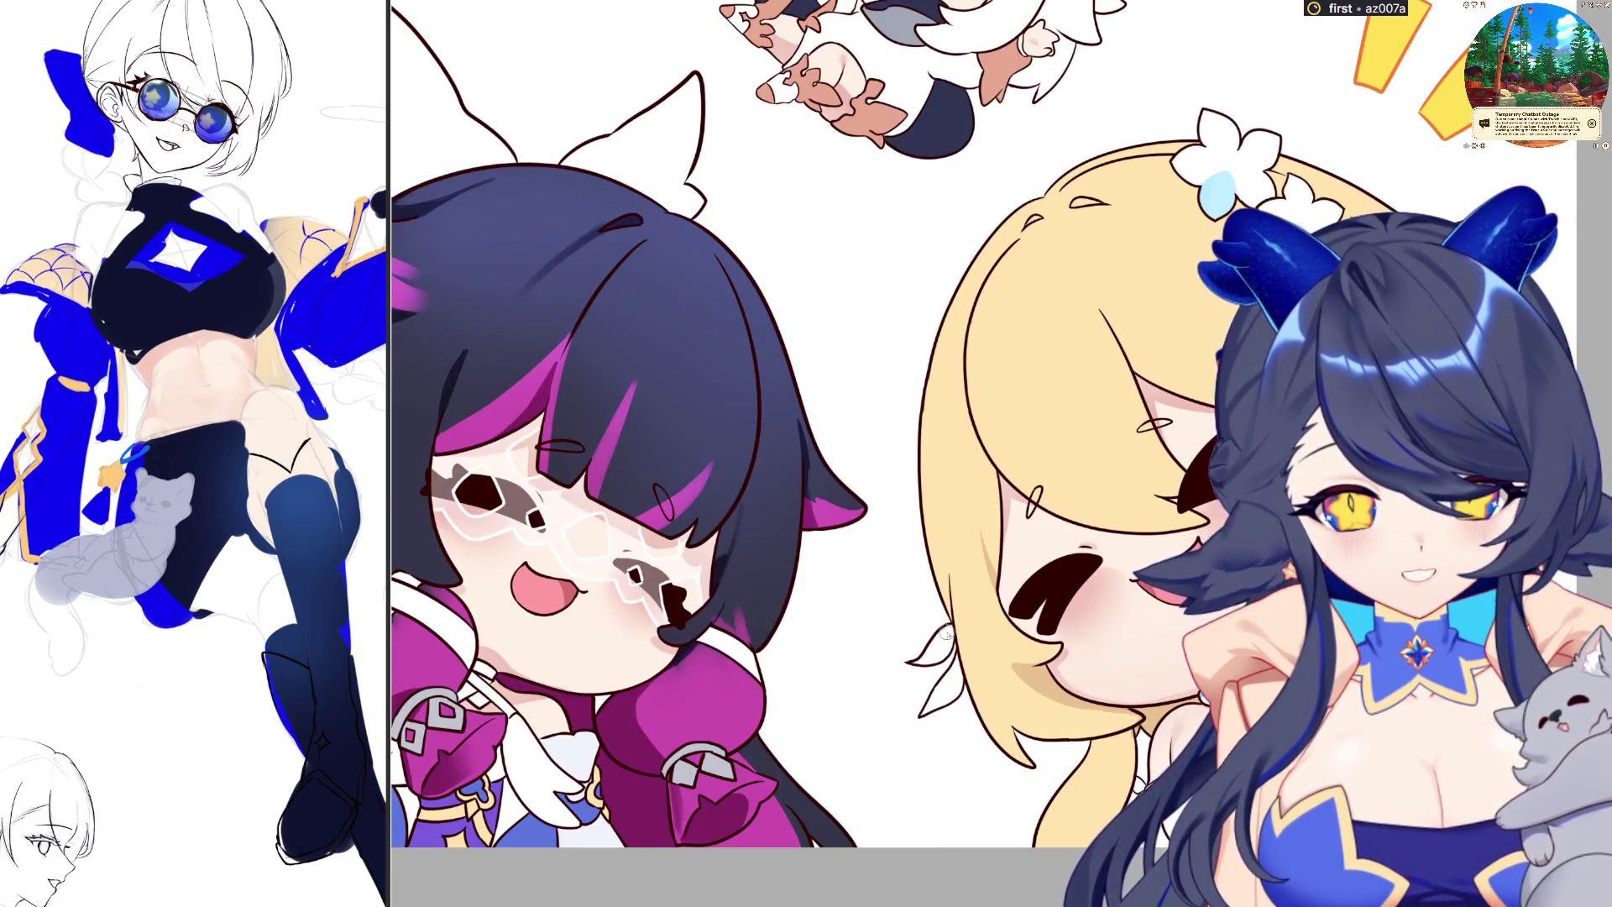
pyautogui.press('h')
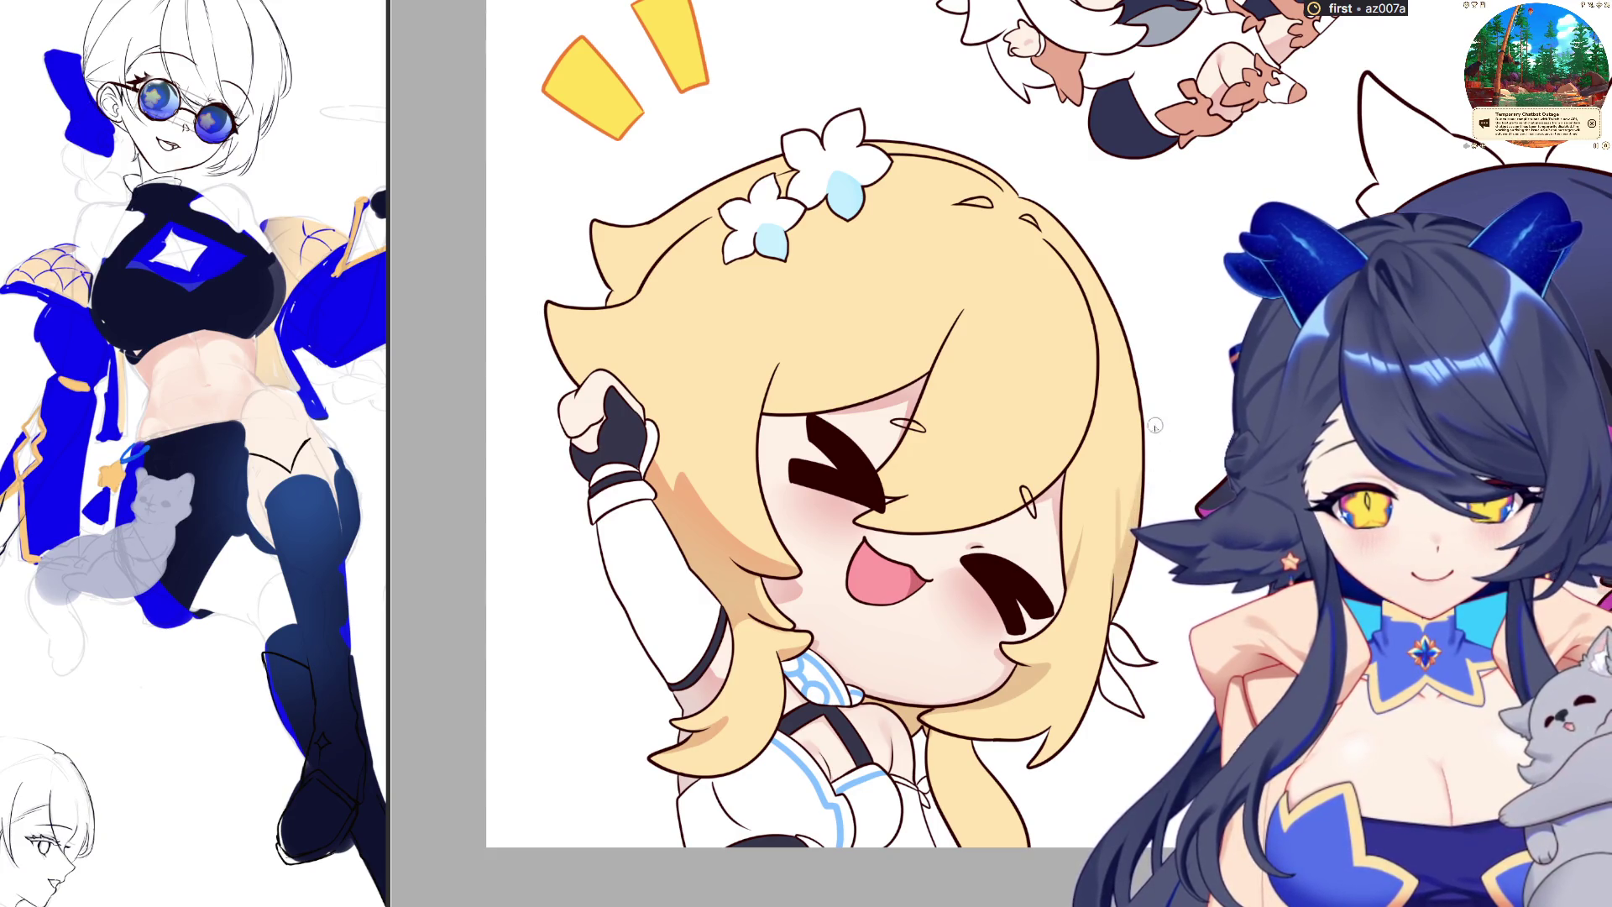
pyautogui.hscroll(-5, 1150, 424)
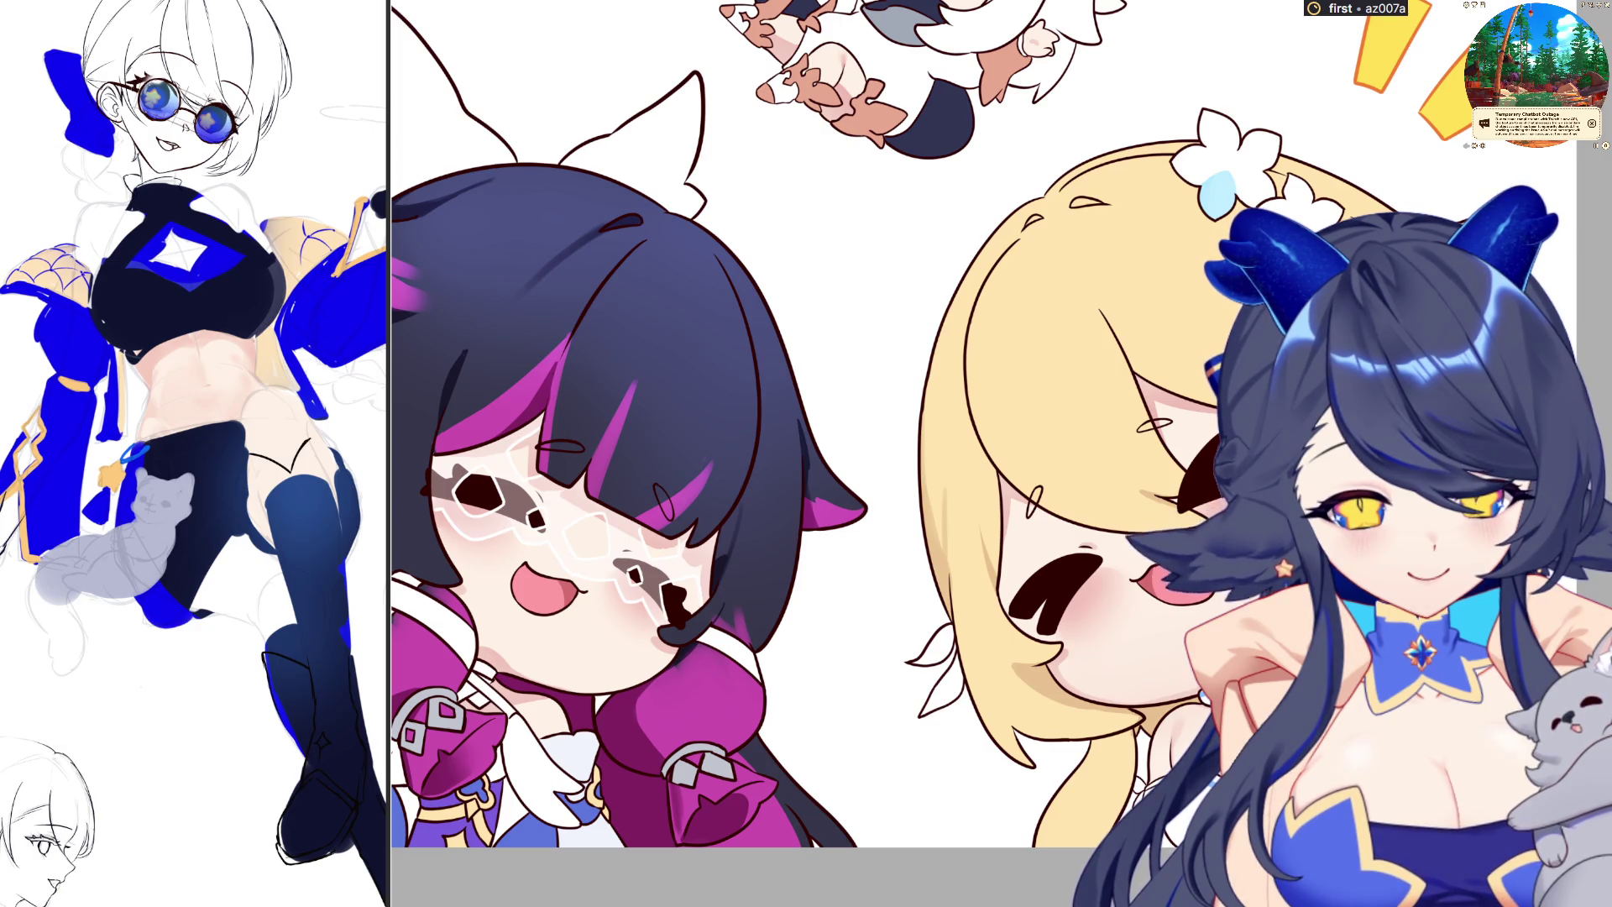
pyautogui.scroll(-2, 965, 428)
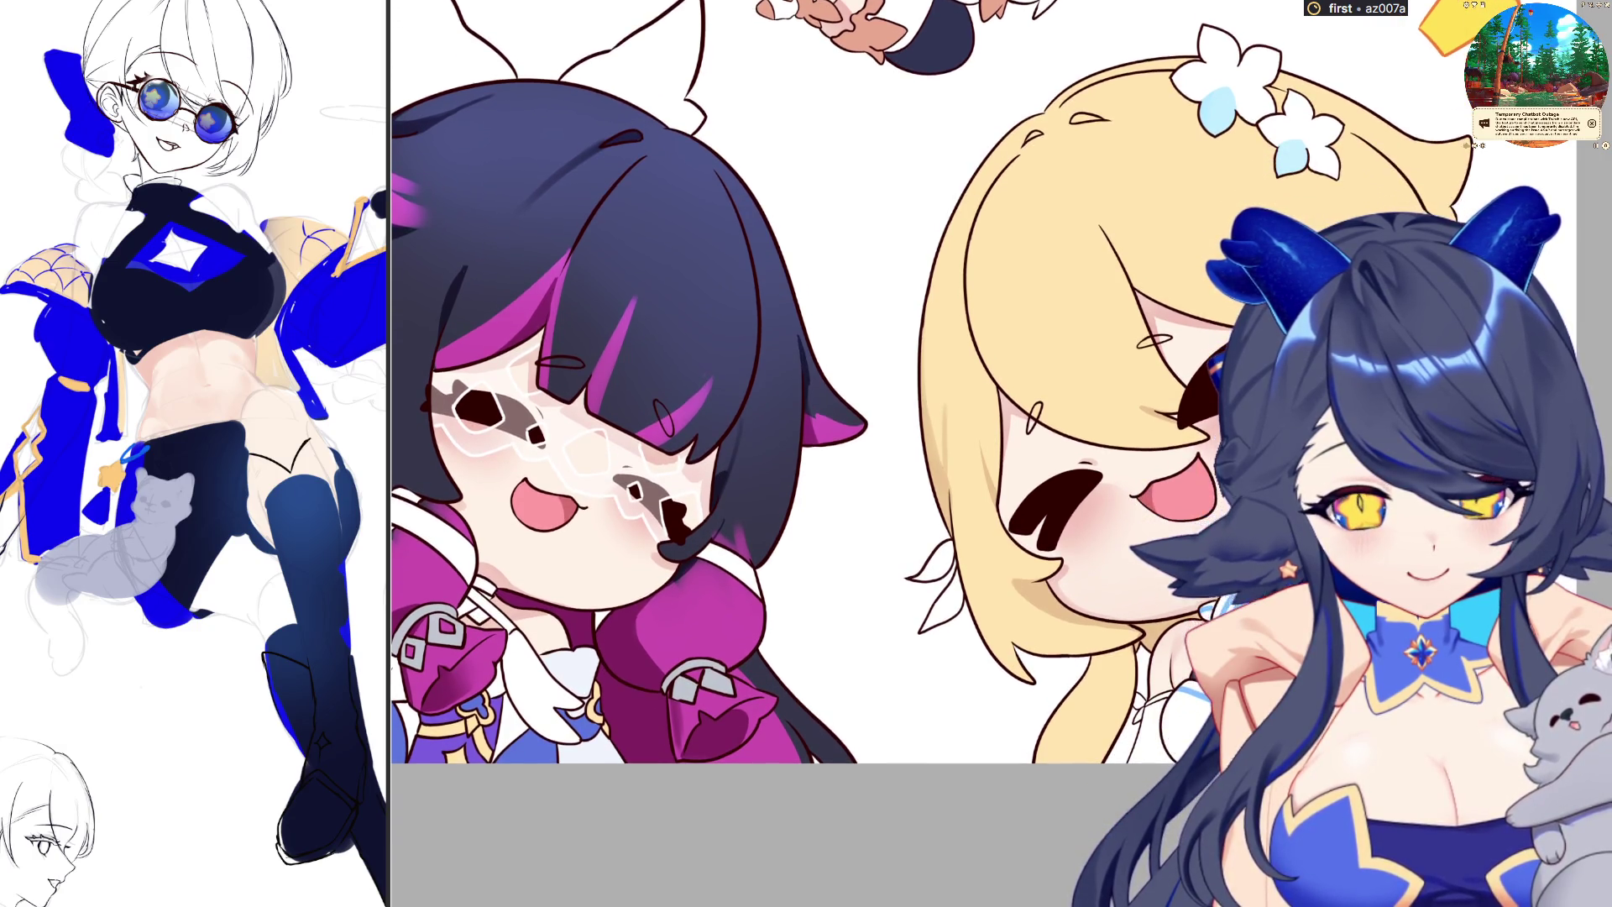
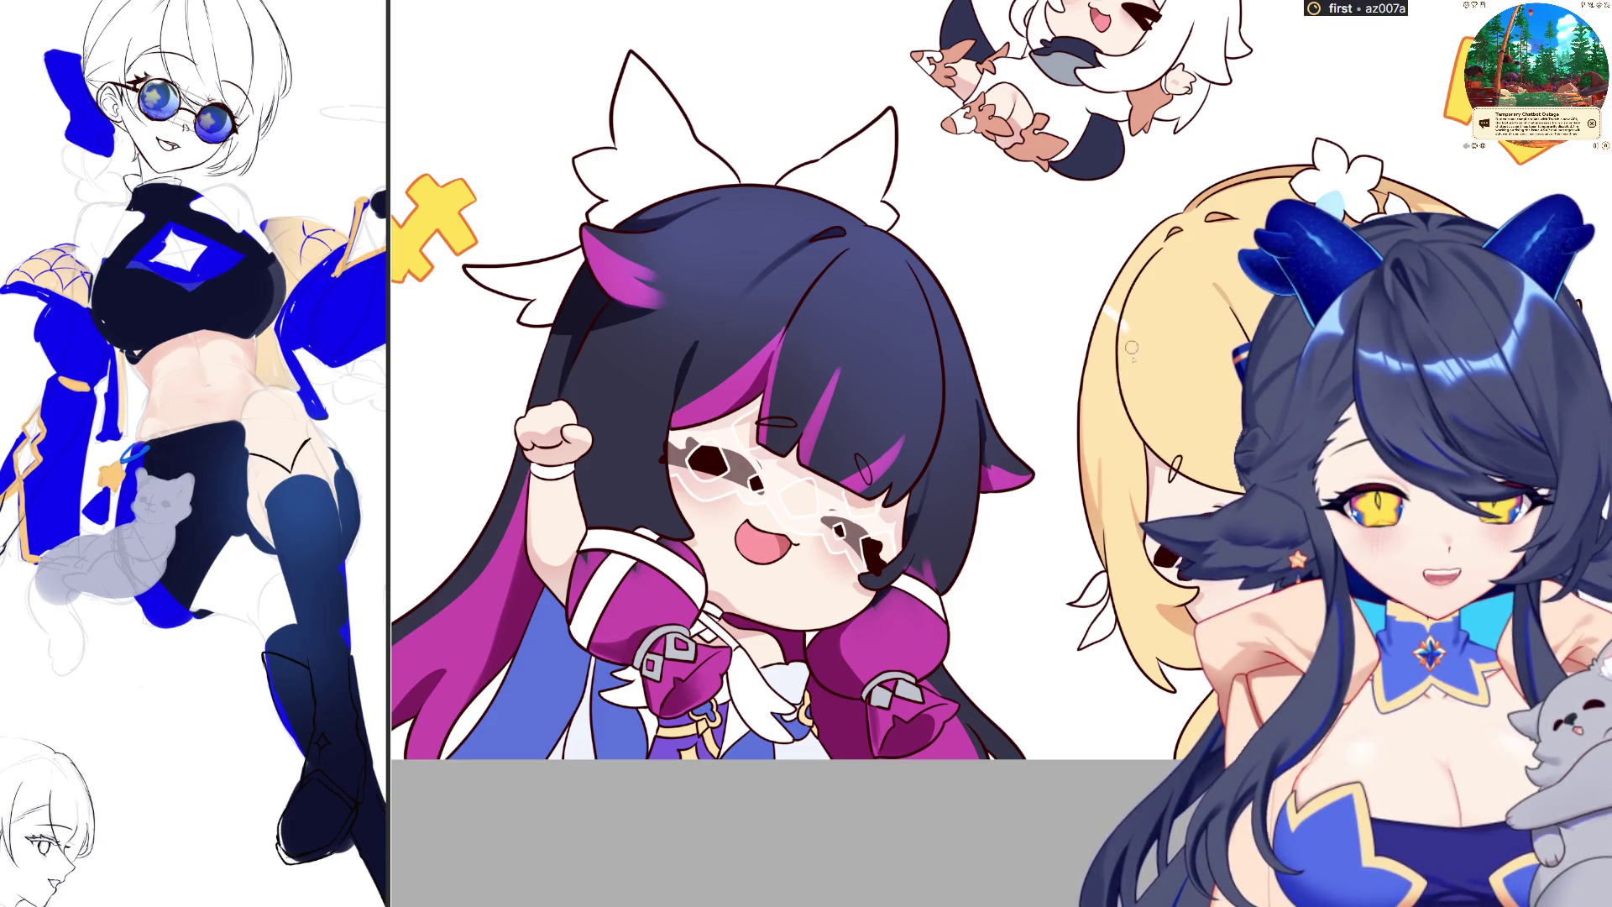
# Draw a small white squiggle on the blonde chibi's hair beside the white circle
pyautogui.moveTo(1140, 359); pyautogui.dragTo(1191, 348)
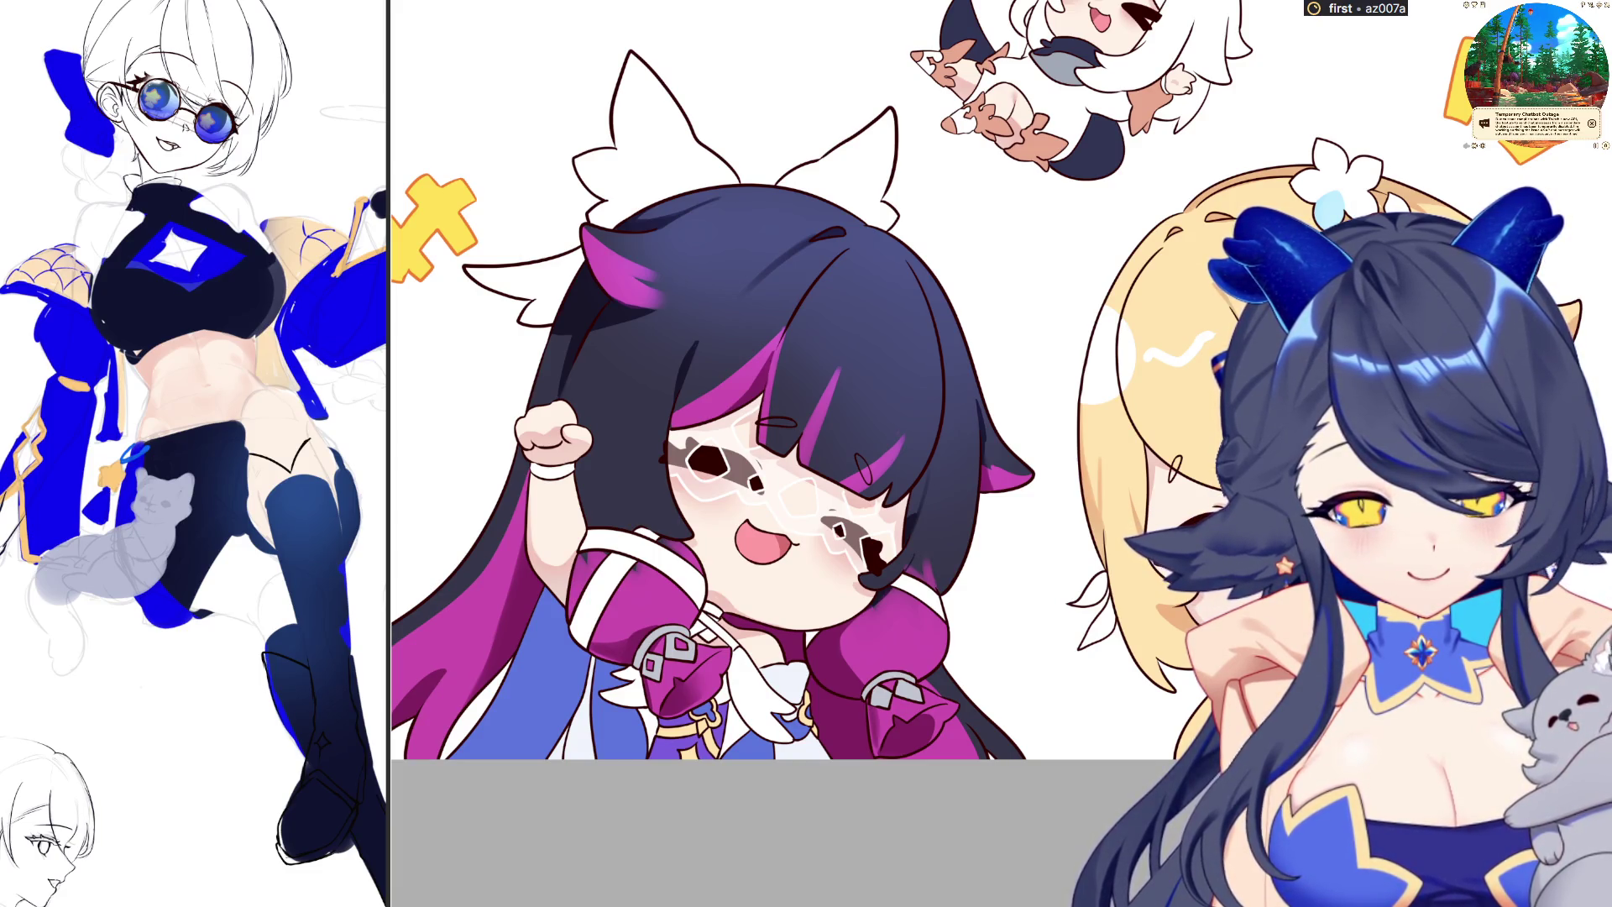
pyautogui.scroll(2, 778, 403)
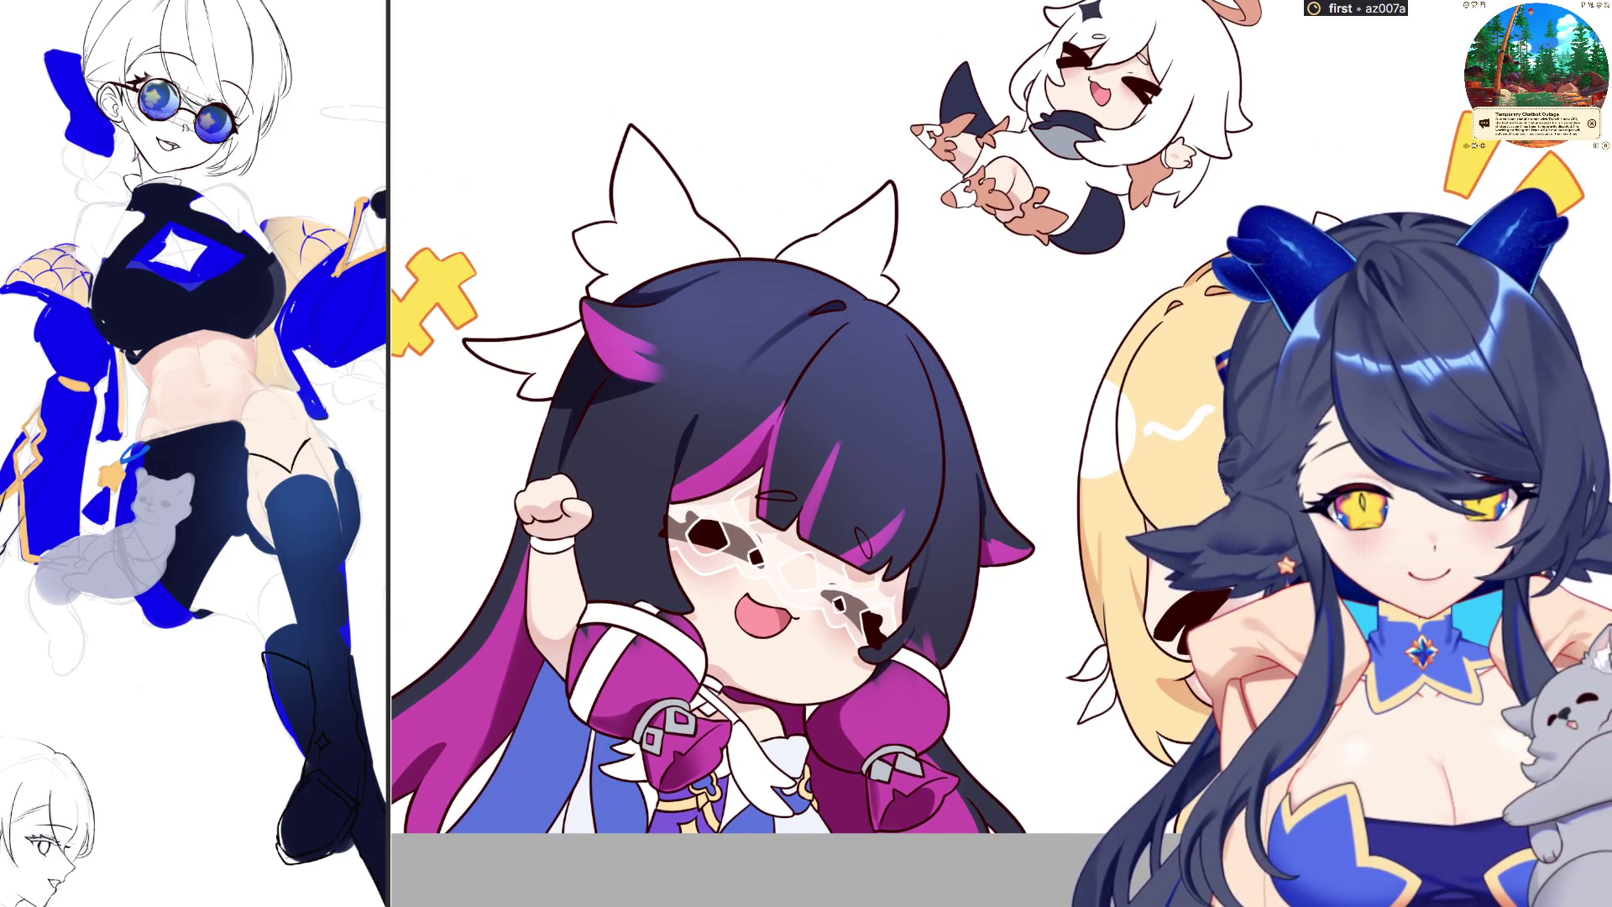
pyautogui.scroll(2, 739, 454)
pyautogui.scroll(-1, 722, 454)
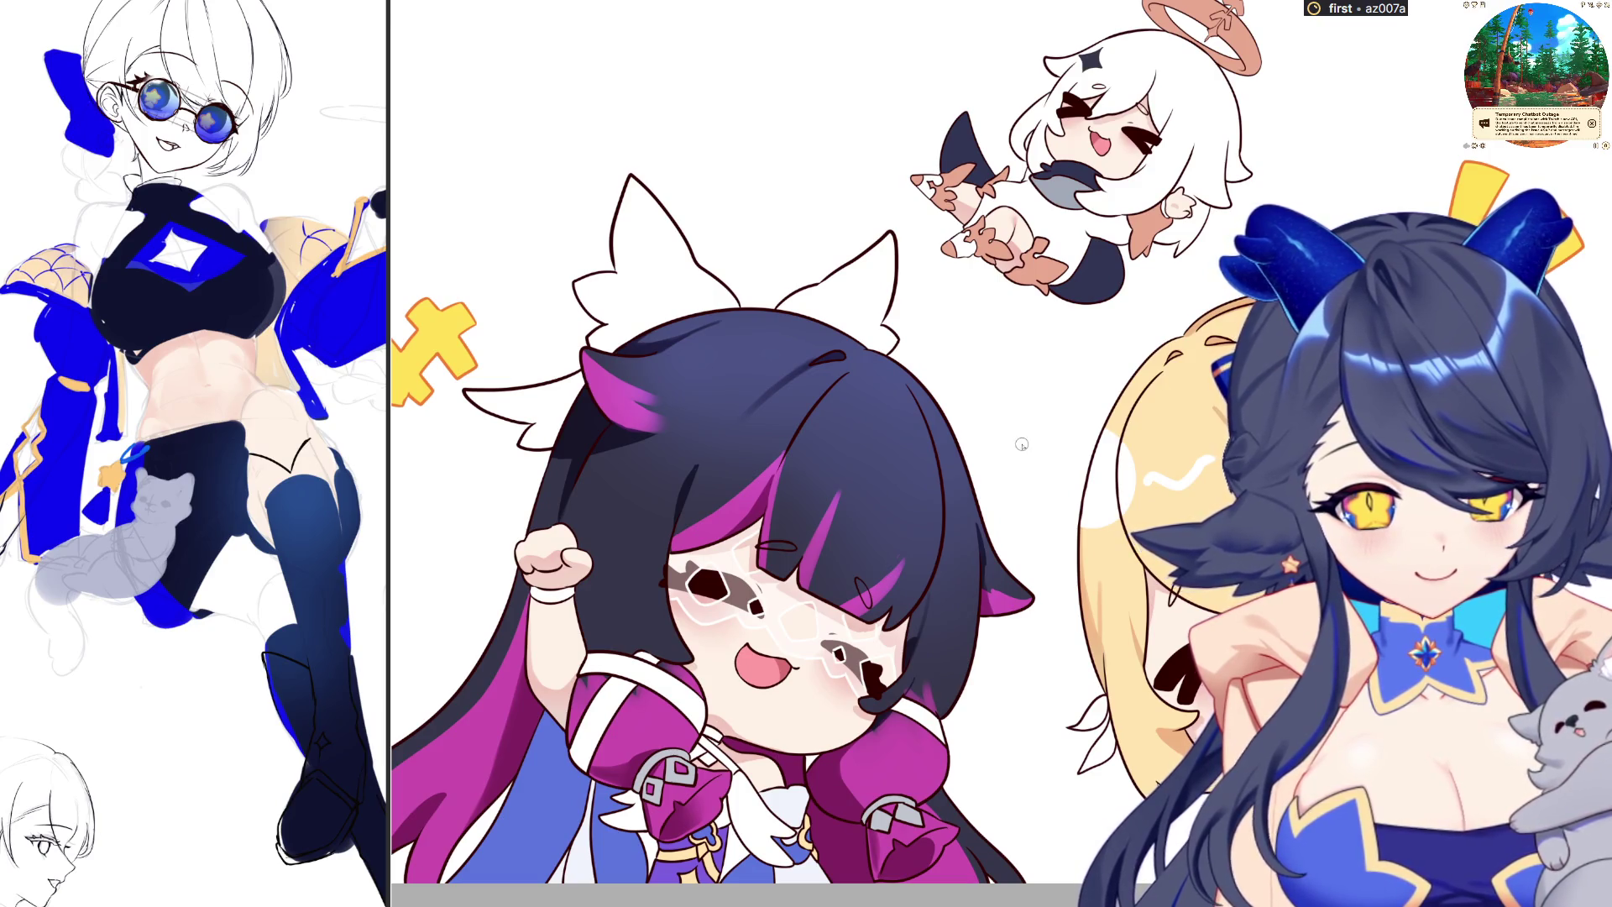
pyautogui.scroll(1, 1041, 514)
pyautogui.scroll(-1, 714, 496)
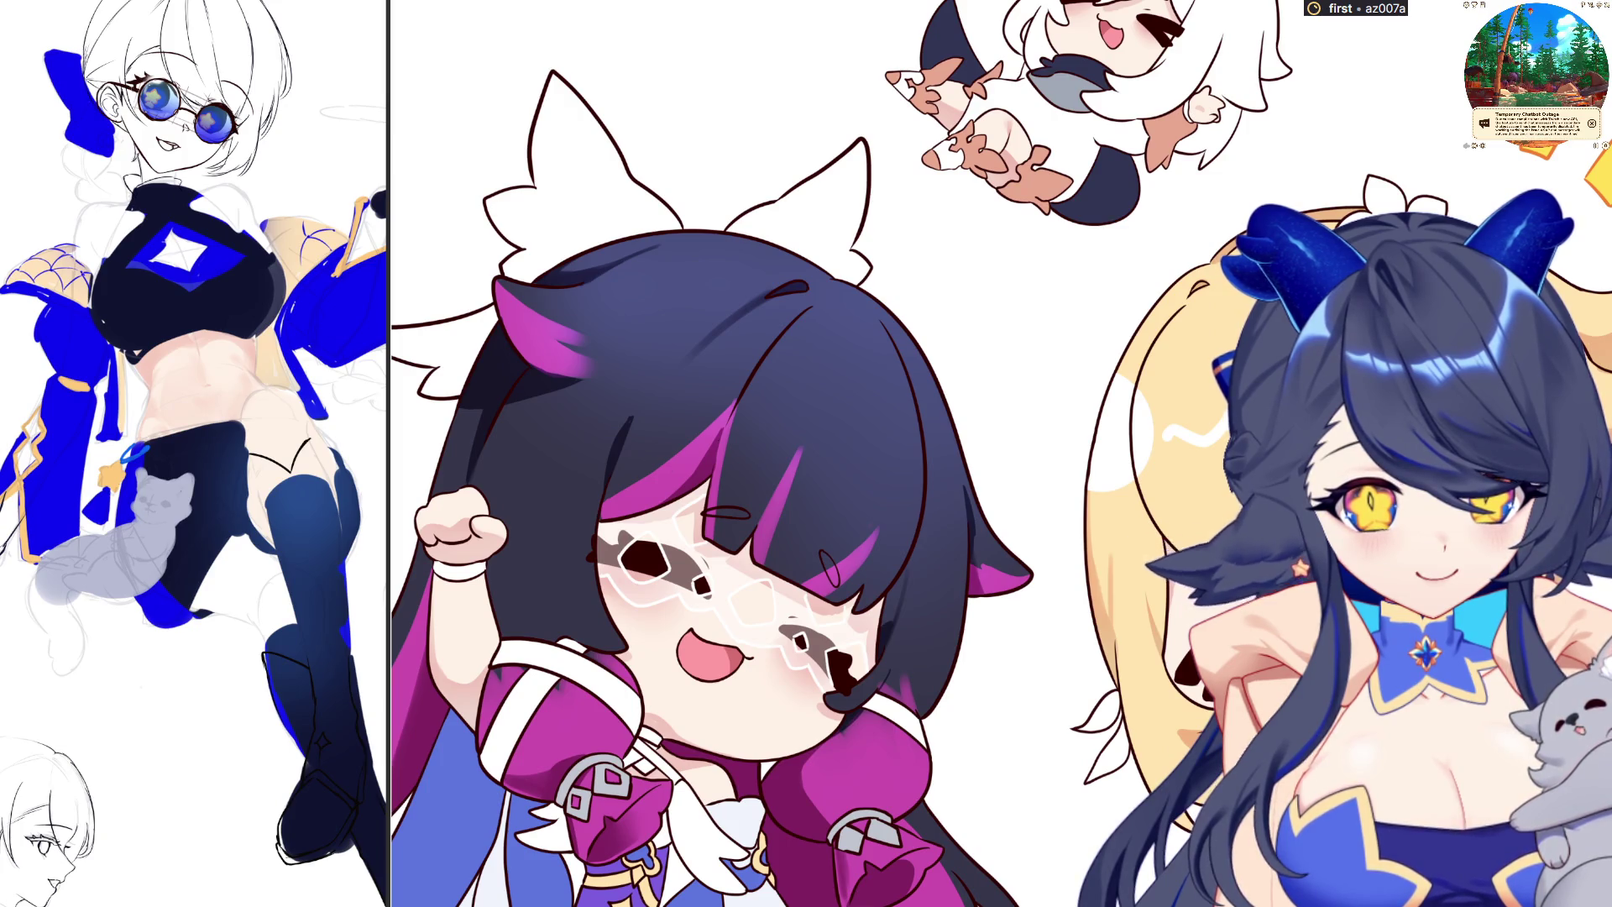
pyautogui.scroll(4, 1094, 729)
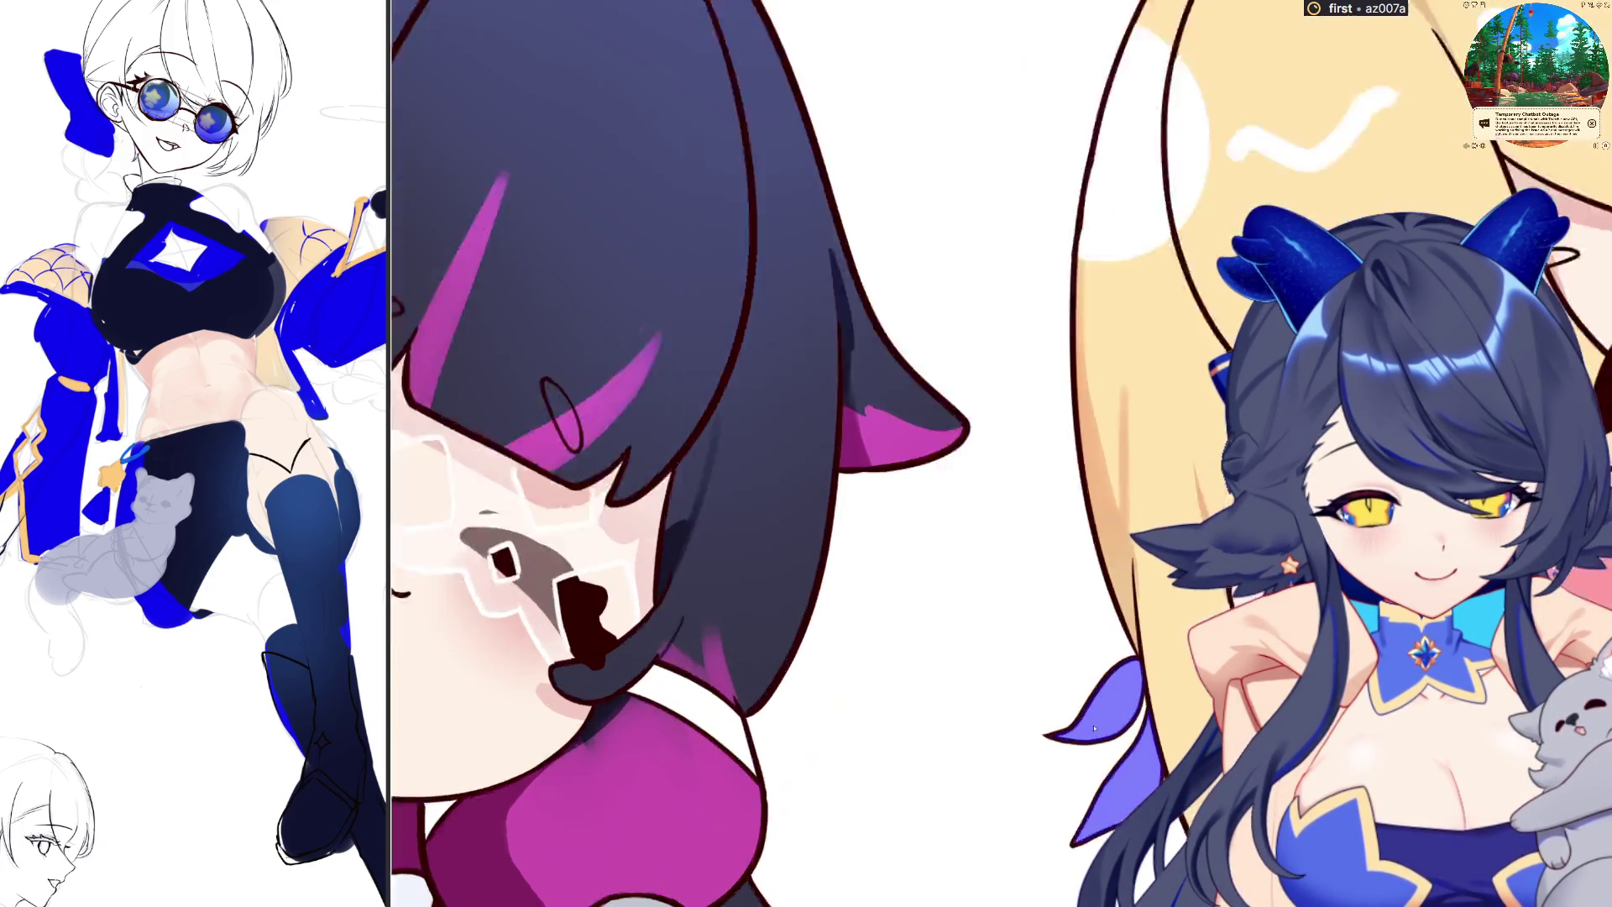
pyautogui.scroll(2, 1094, 729)
pyautogui.scroll(2, 1094, 729)
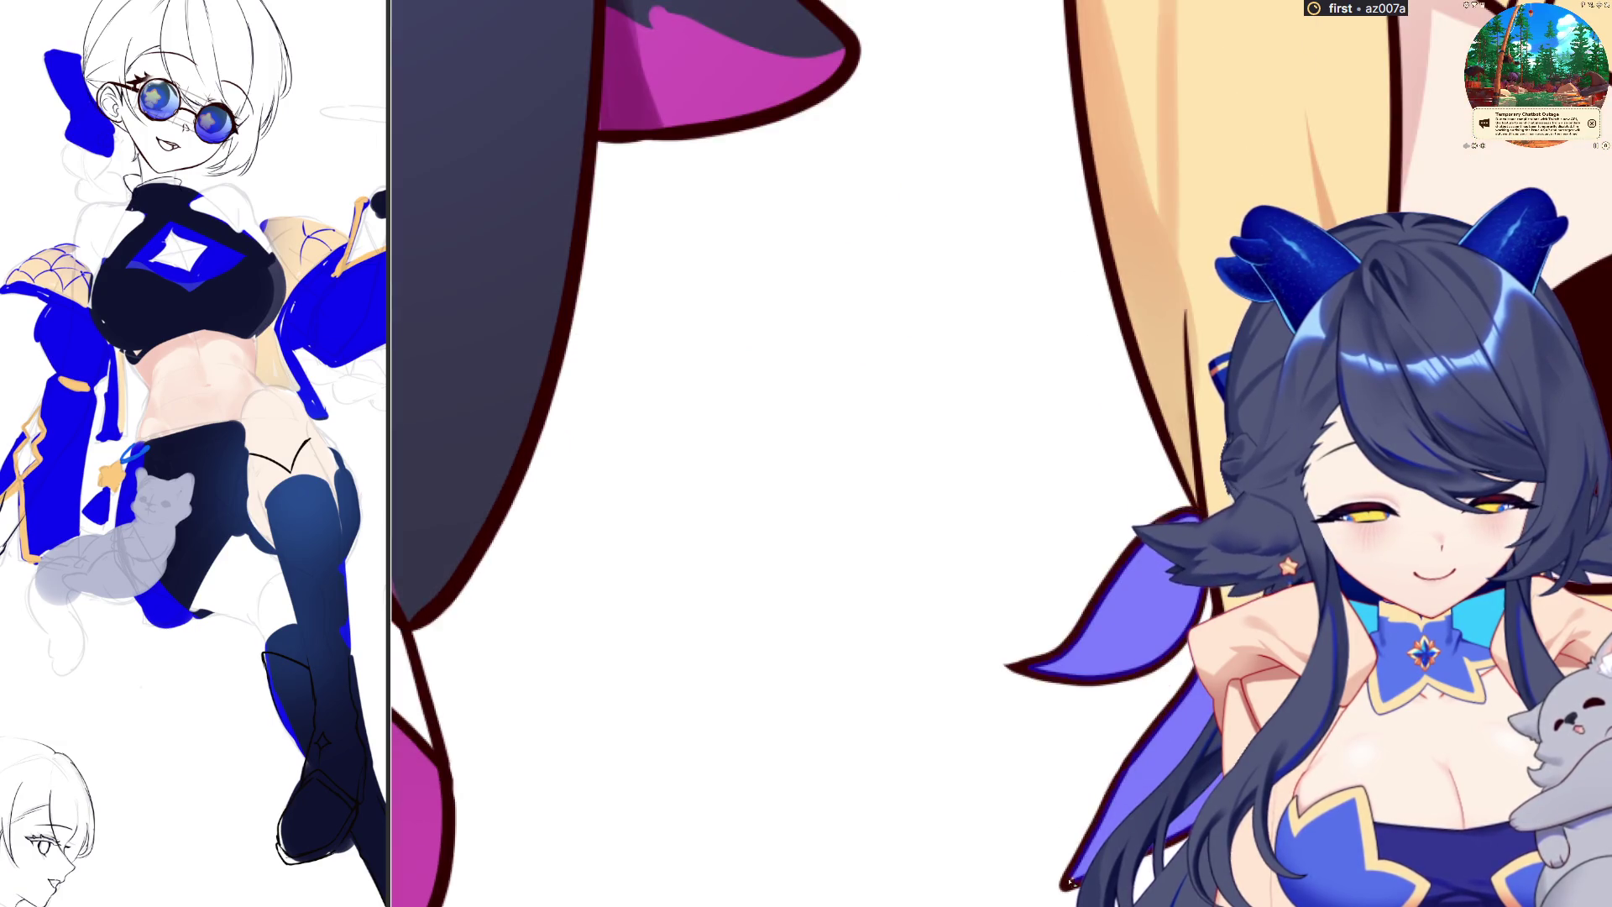
pyautogui.scroll(-3, 1094, 729)
pyautogui.scroll(-3, 1095, 729)
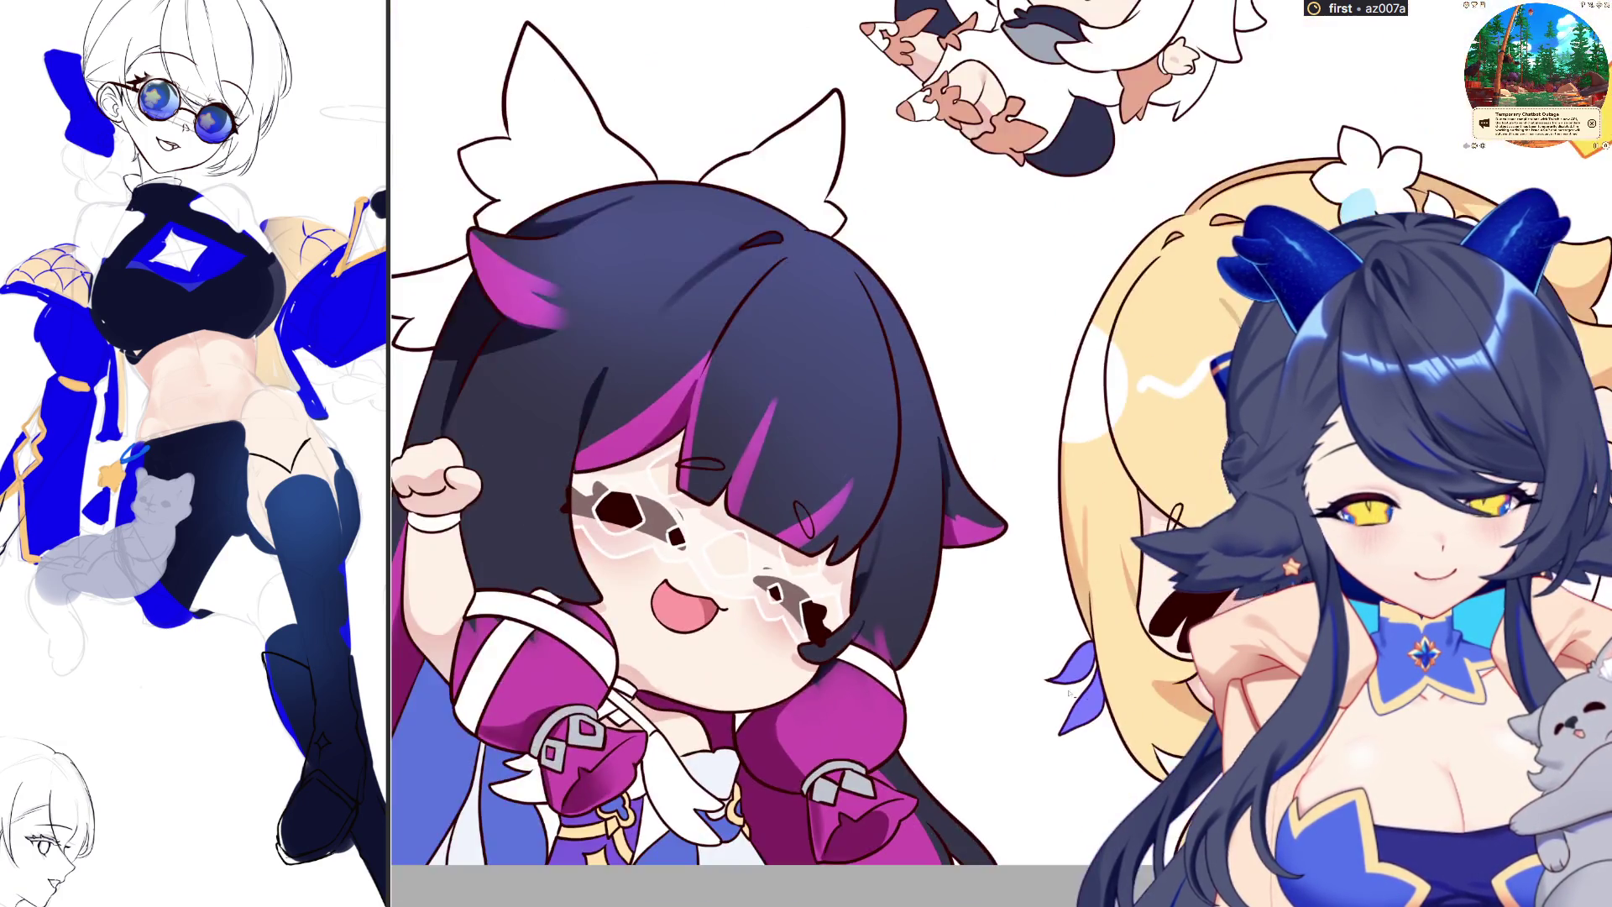
pyautogui.scroll(3, 1094, 729)
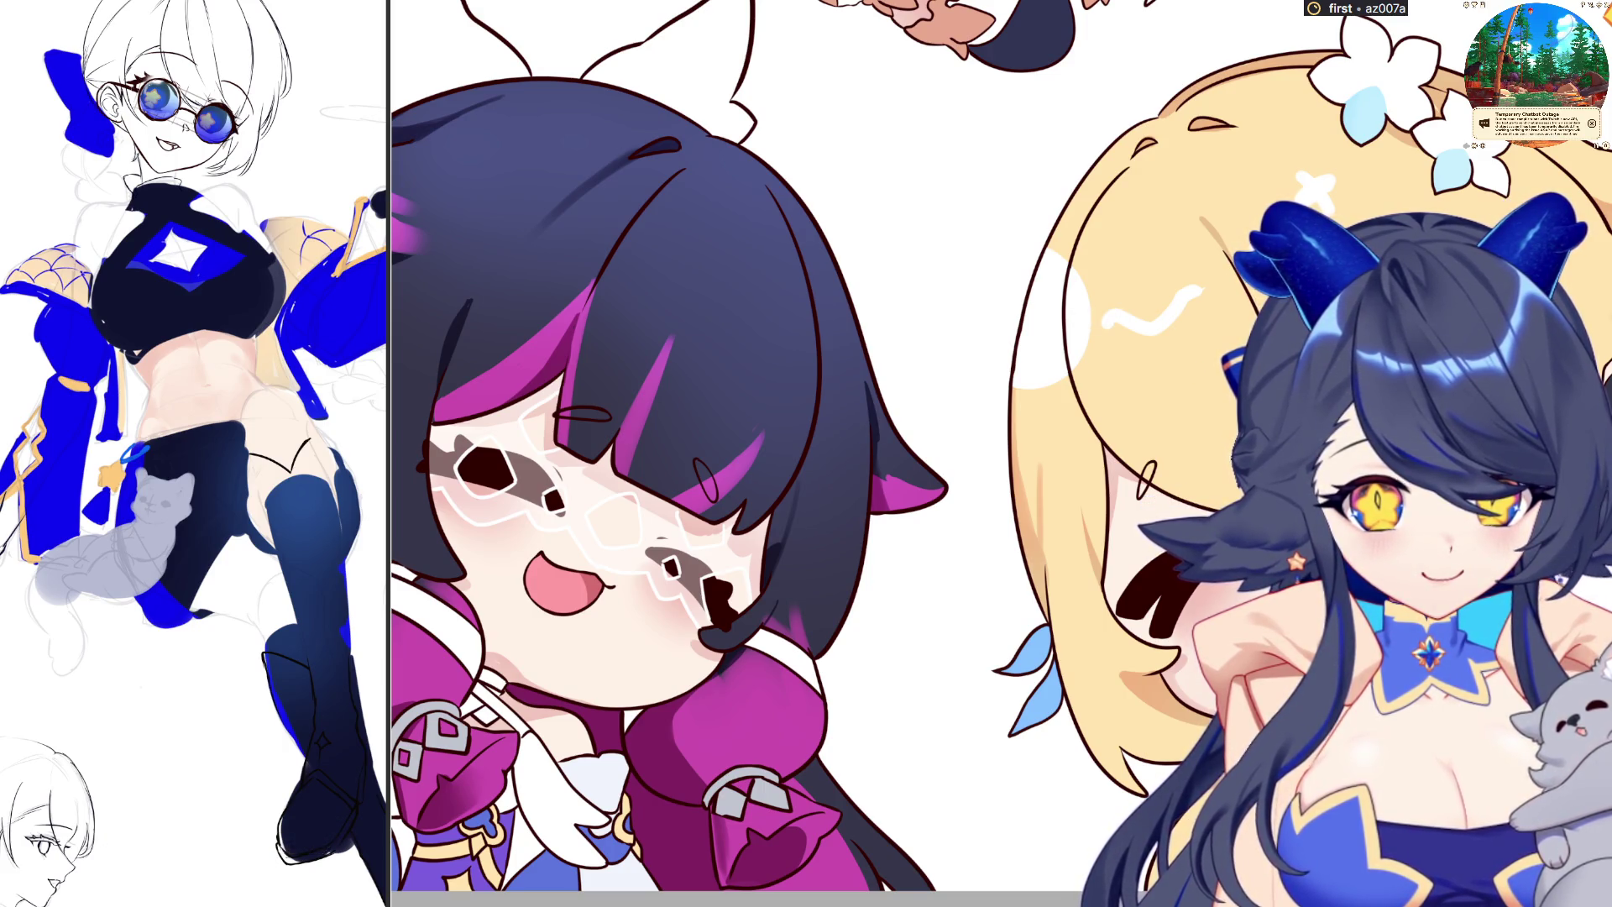
pyautogui.hotkey('alt', 'BackSpace')
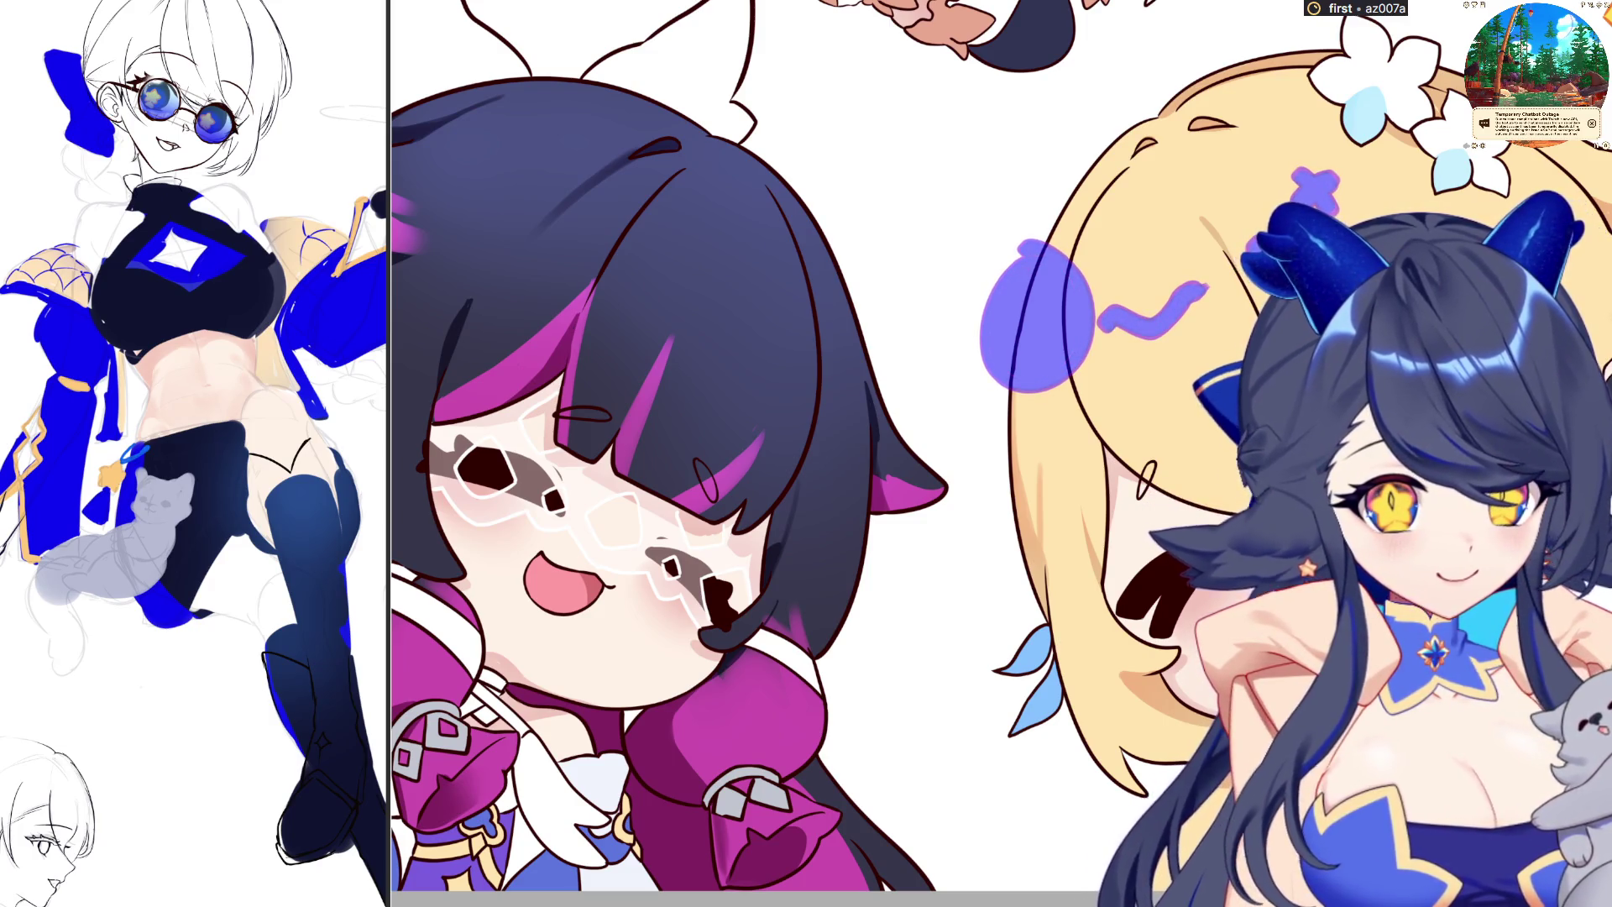
pyautogui.hotkey('ctrl', 'z')
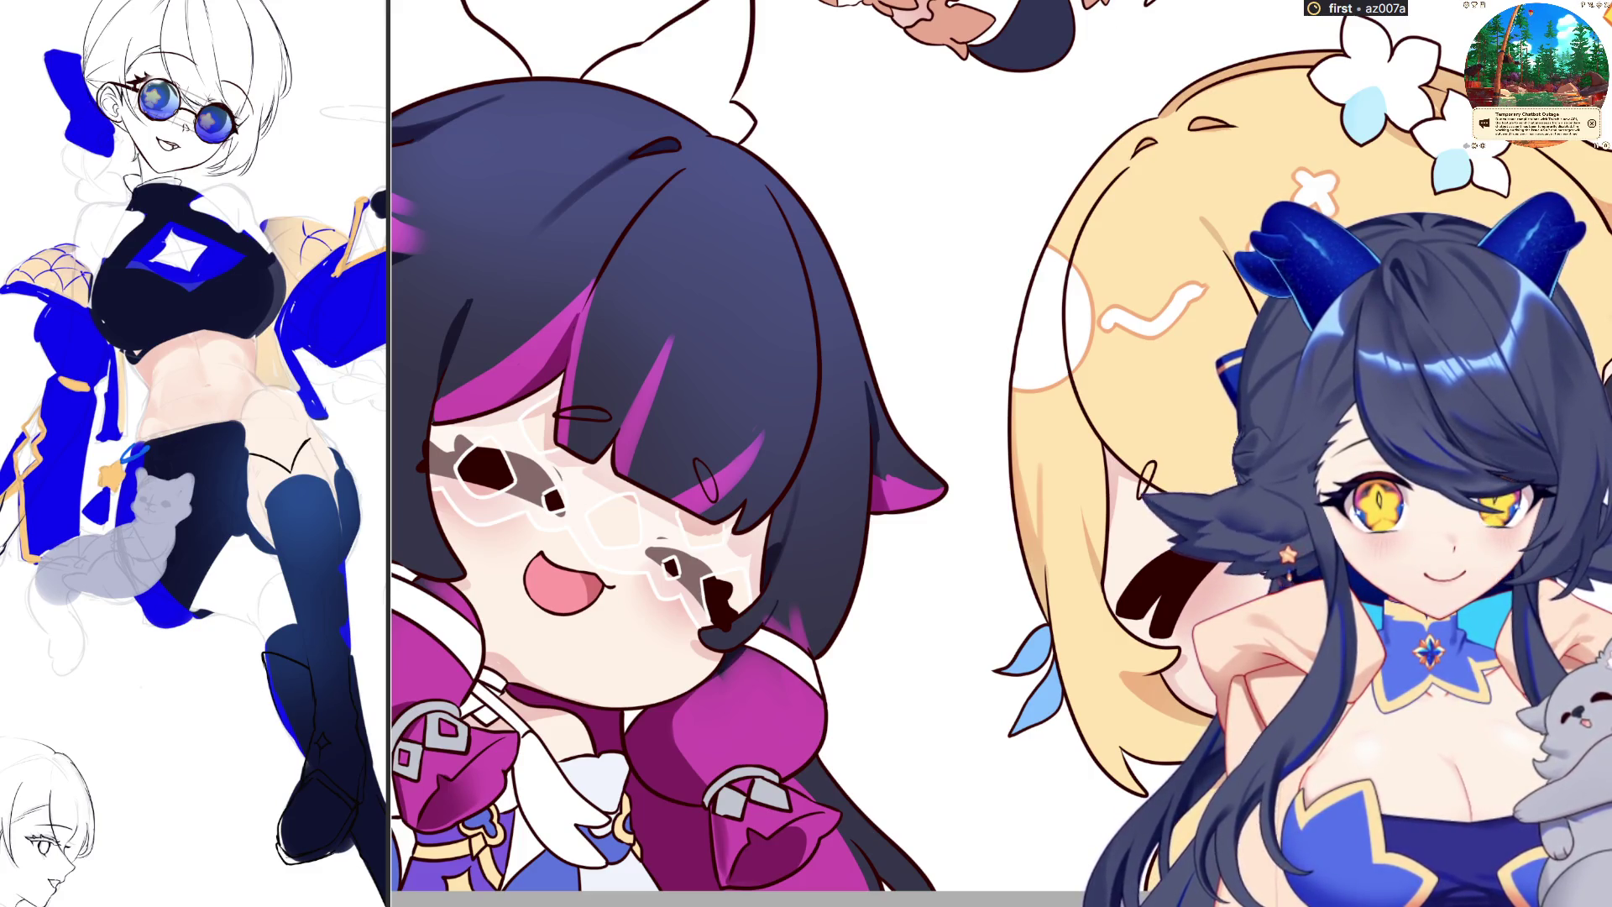
pyautogui.hotkey('ctrl', 'y')
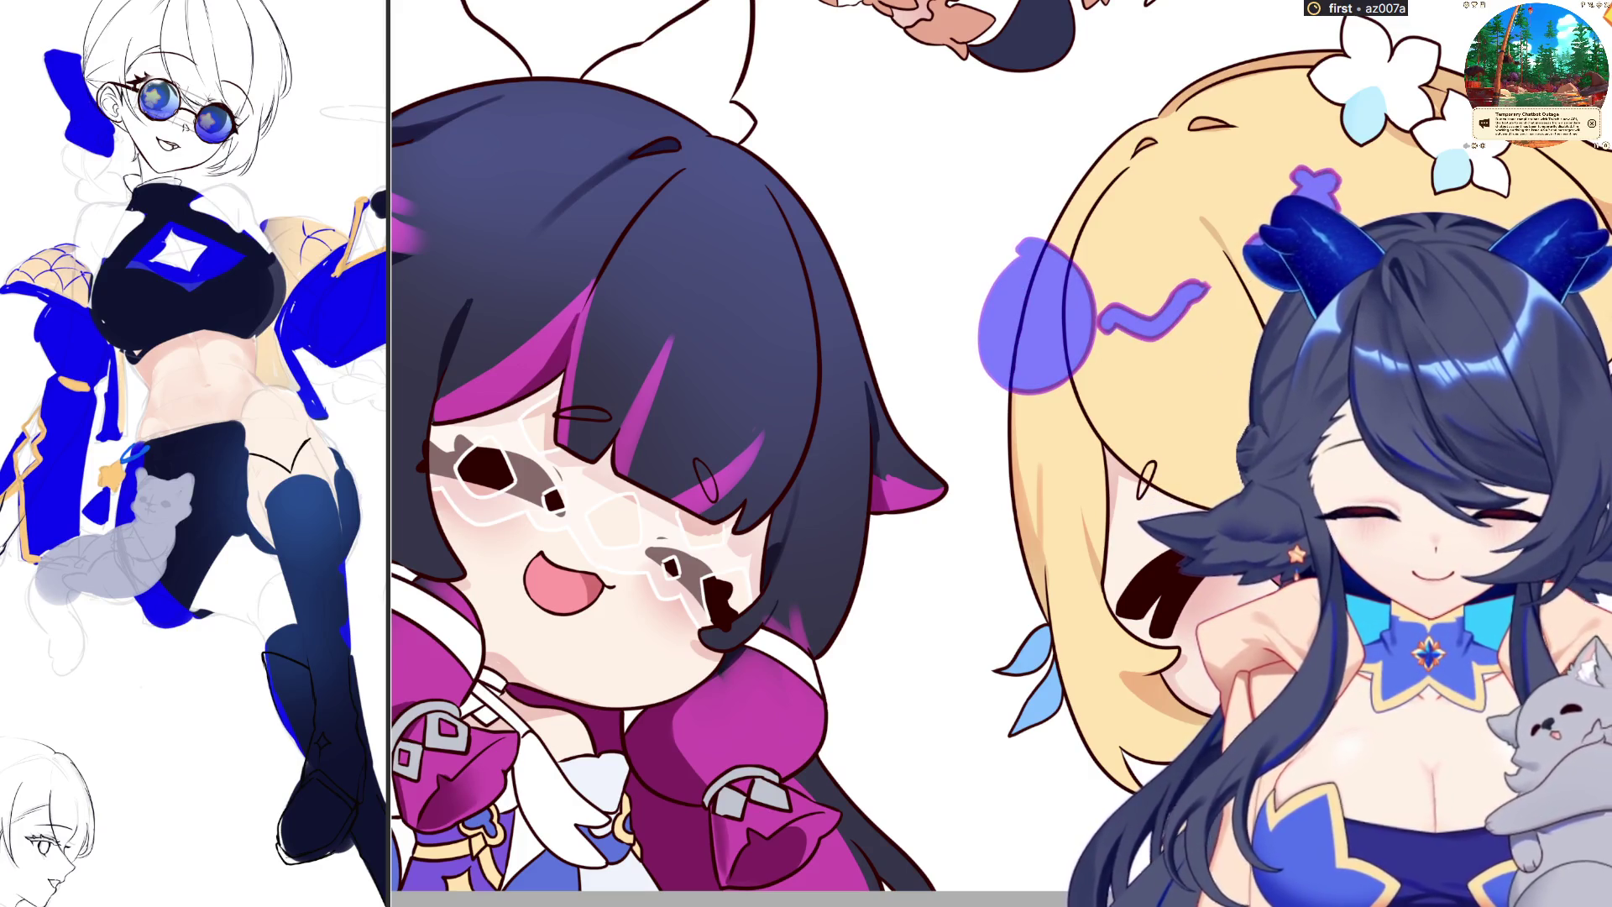
pyautogui.hotkey('ctrl', 'z')
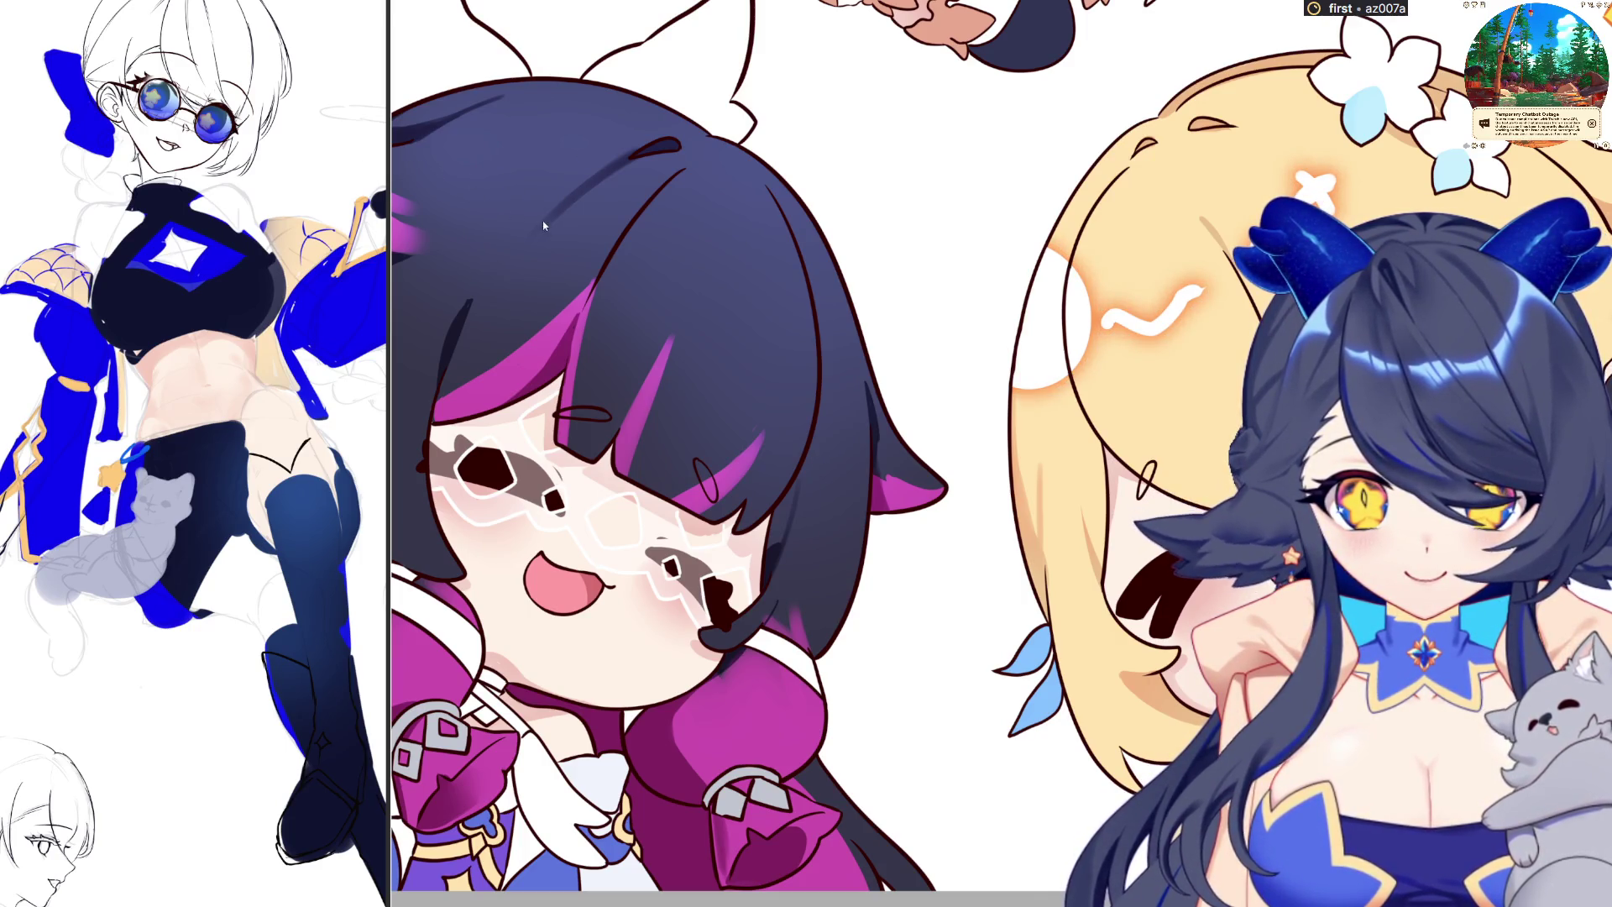
pyautogui.scroll(-3, 1215, 378)
pyautogui.hotkey('ctrl', 'z')
pyautogui.hotkey('ctrl', 'y')
pyautogui.scroll(3, 1166, 302)
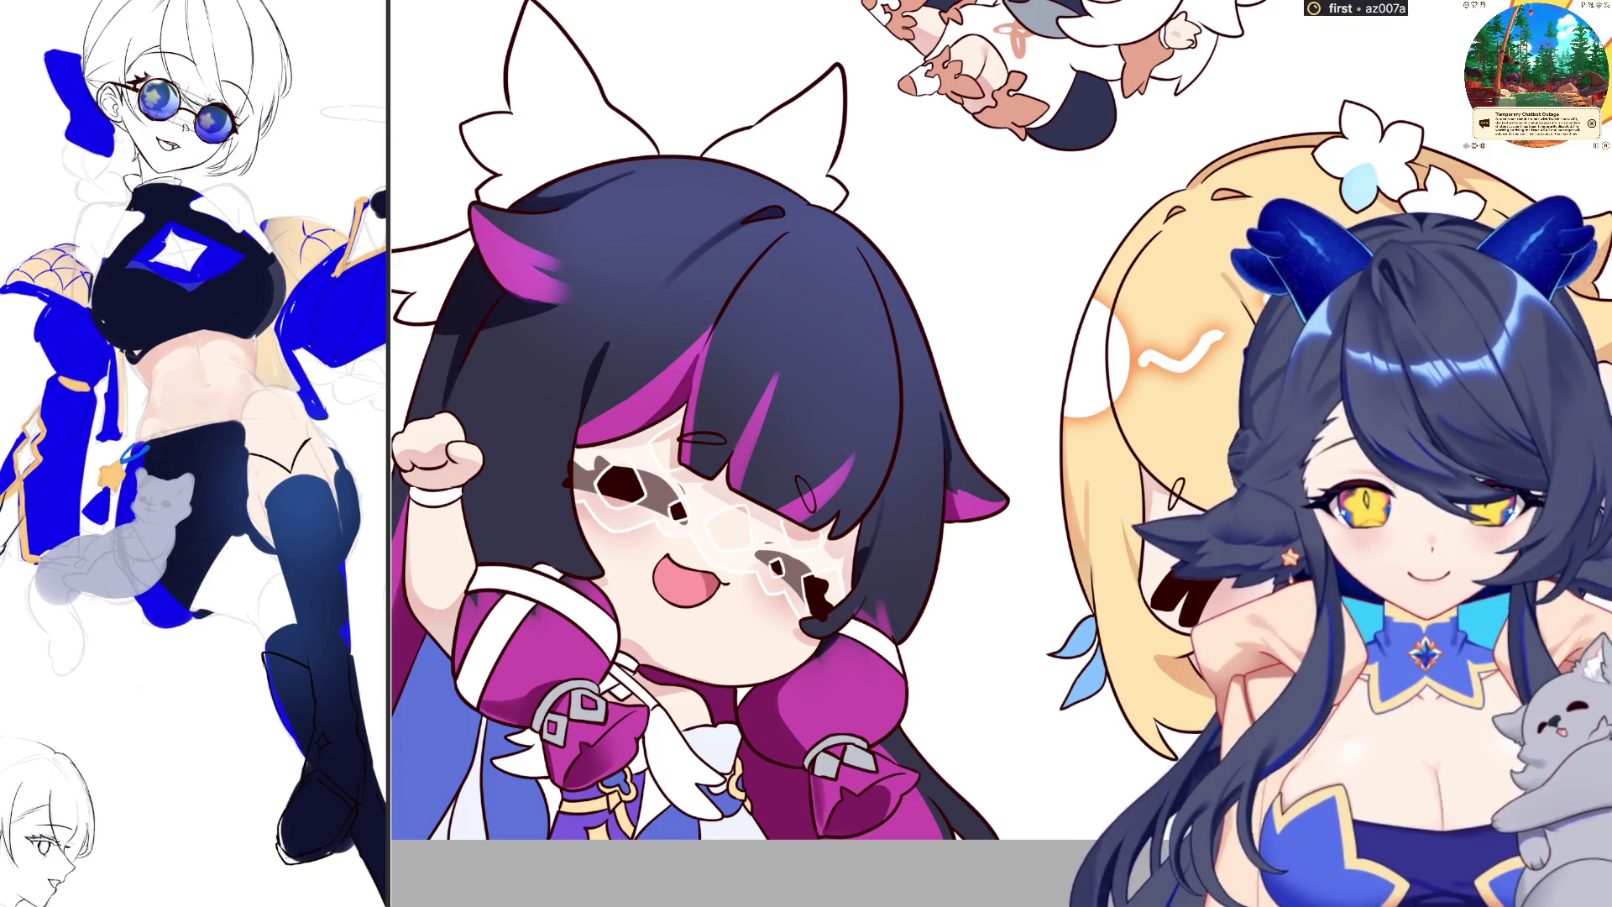
# Zoom to fit the whole canvas and mirror the view horizontally
pyautogui.hotkey('ctrl', '-')
pyautogui.hotkey('ctrl', '-')
pyautogui.hotkey('ctrl', '+')
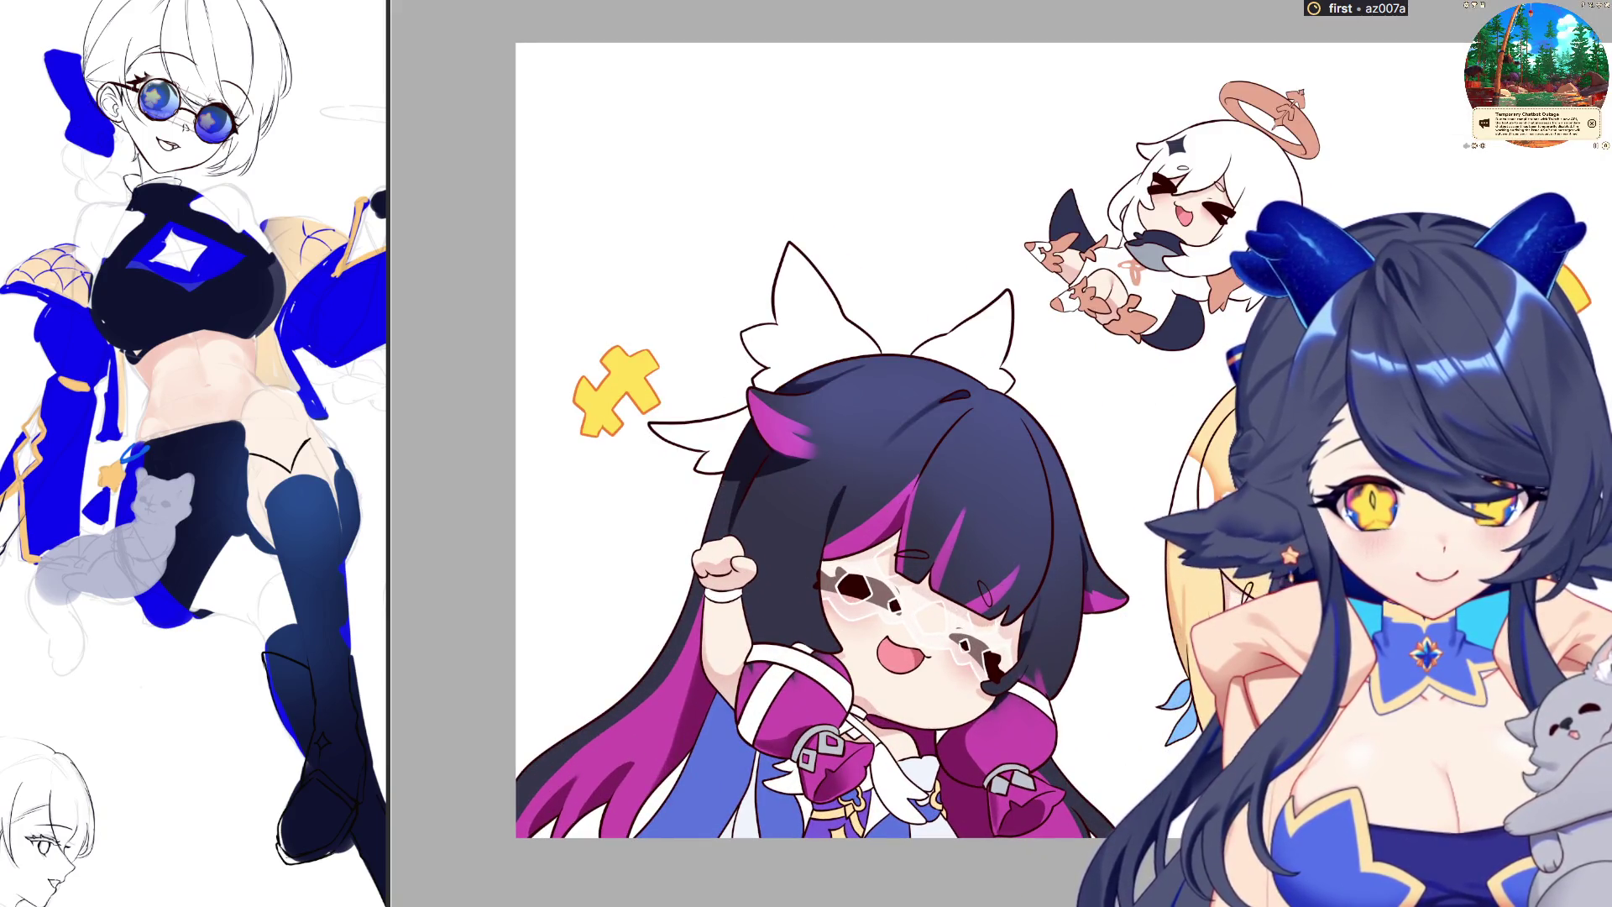
pyautogui.hotkey('ctrl', 'Tab')
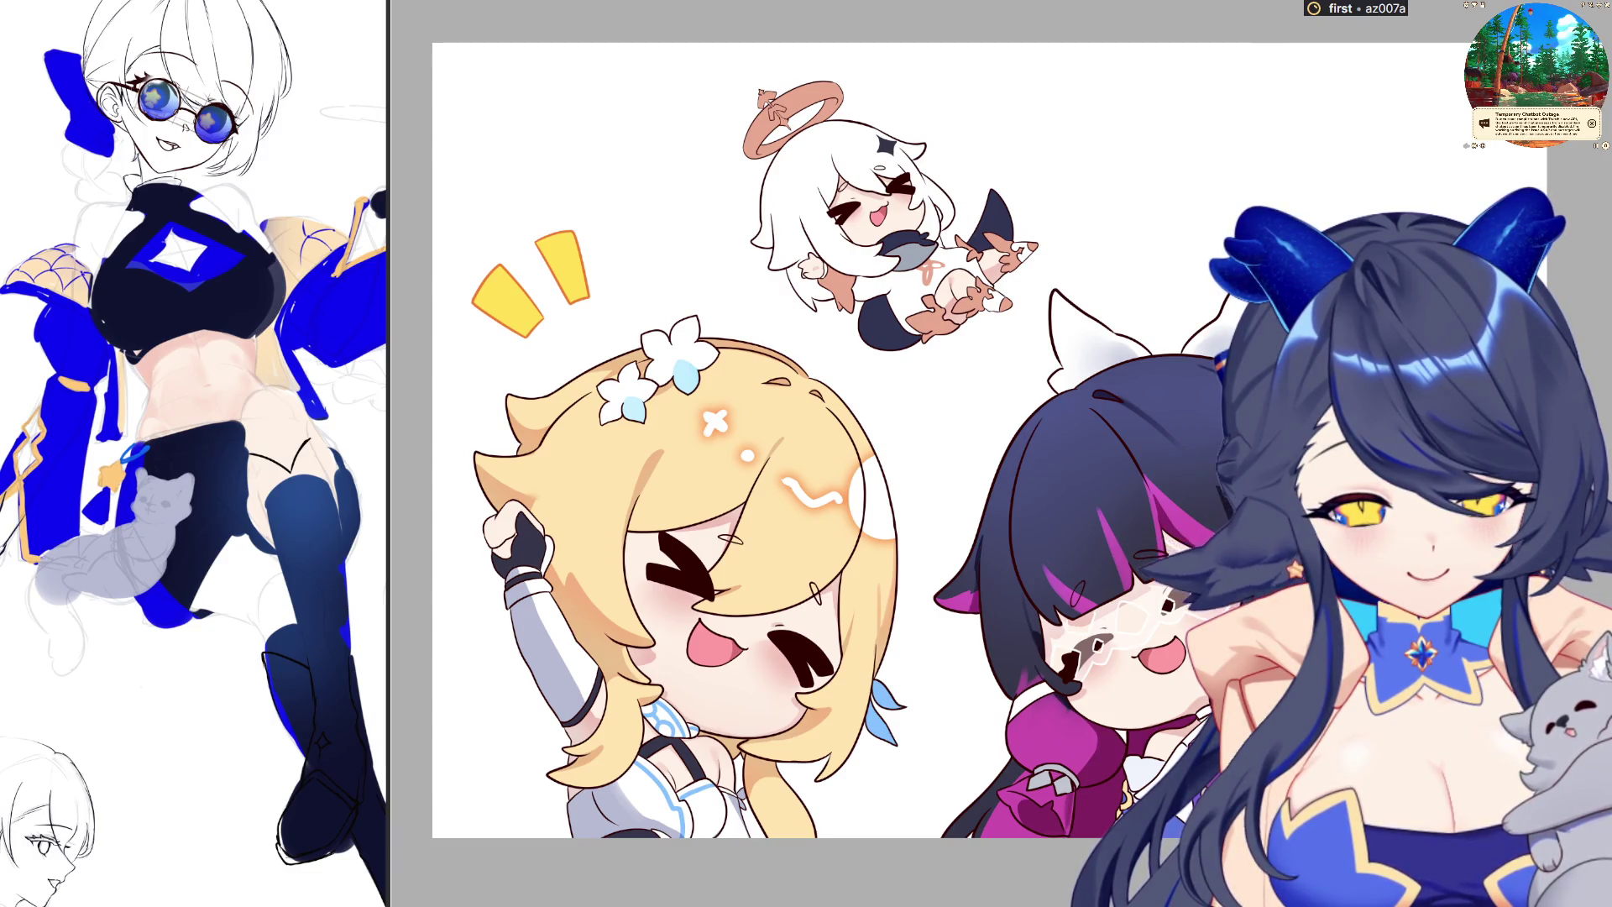
pyautogui.scroll(-3, 839, 437)
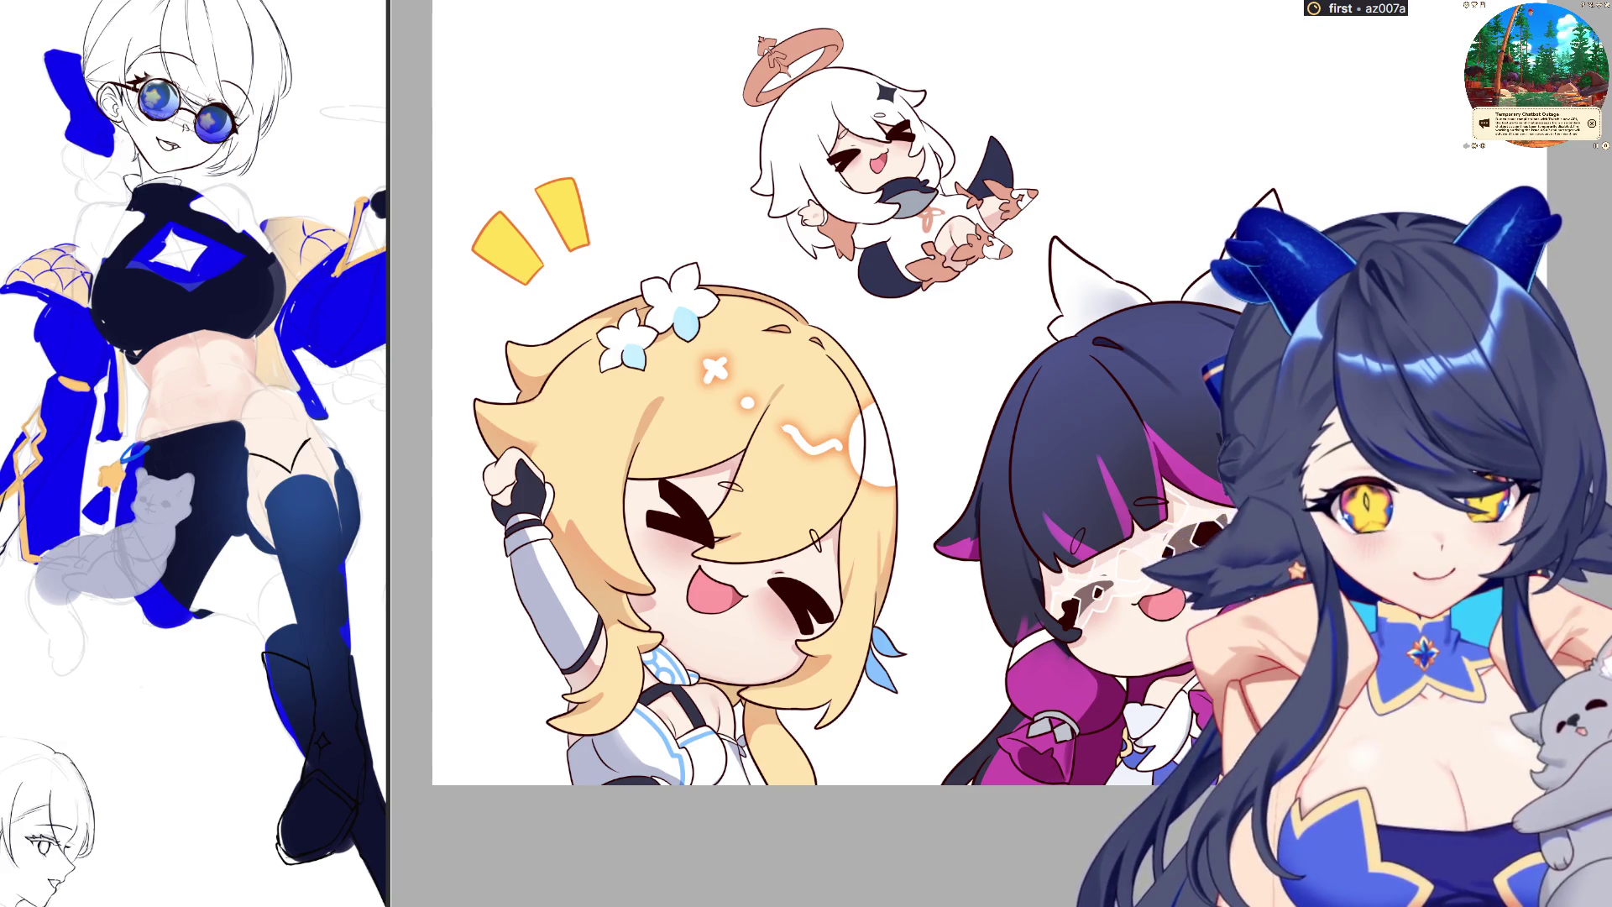
pyautogui.hotkey('alt', 'BackSpace')
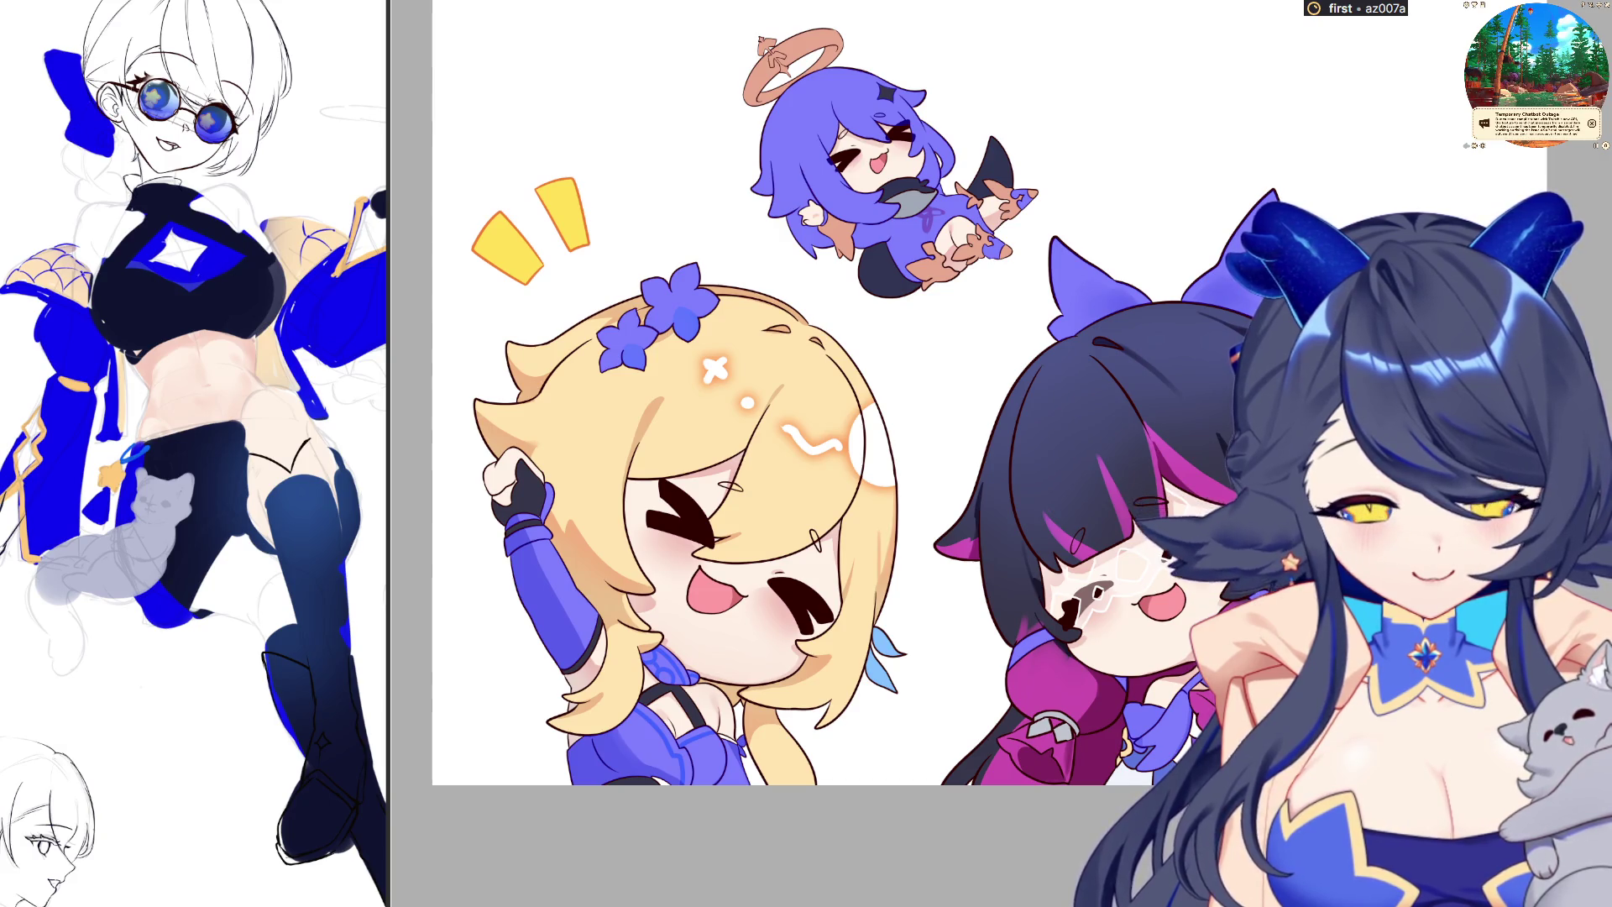
pyautogui.hotkey('ctrl', 'z')
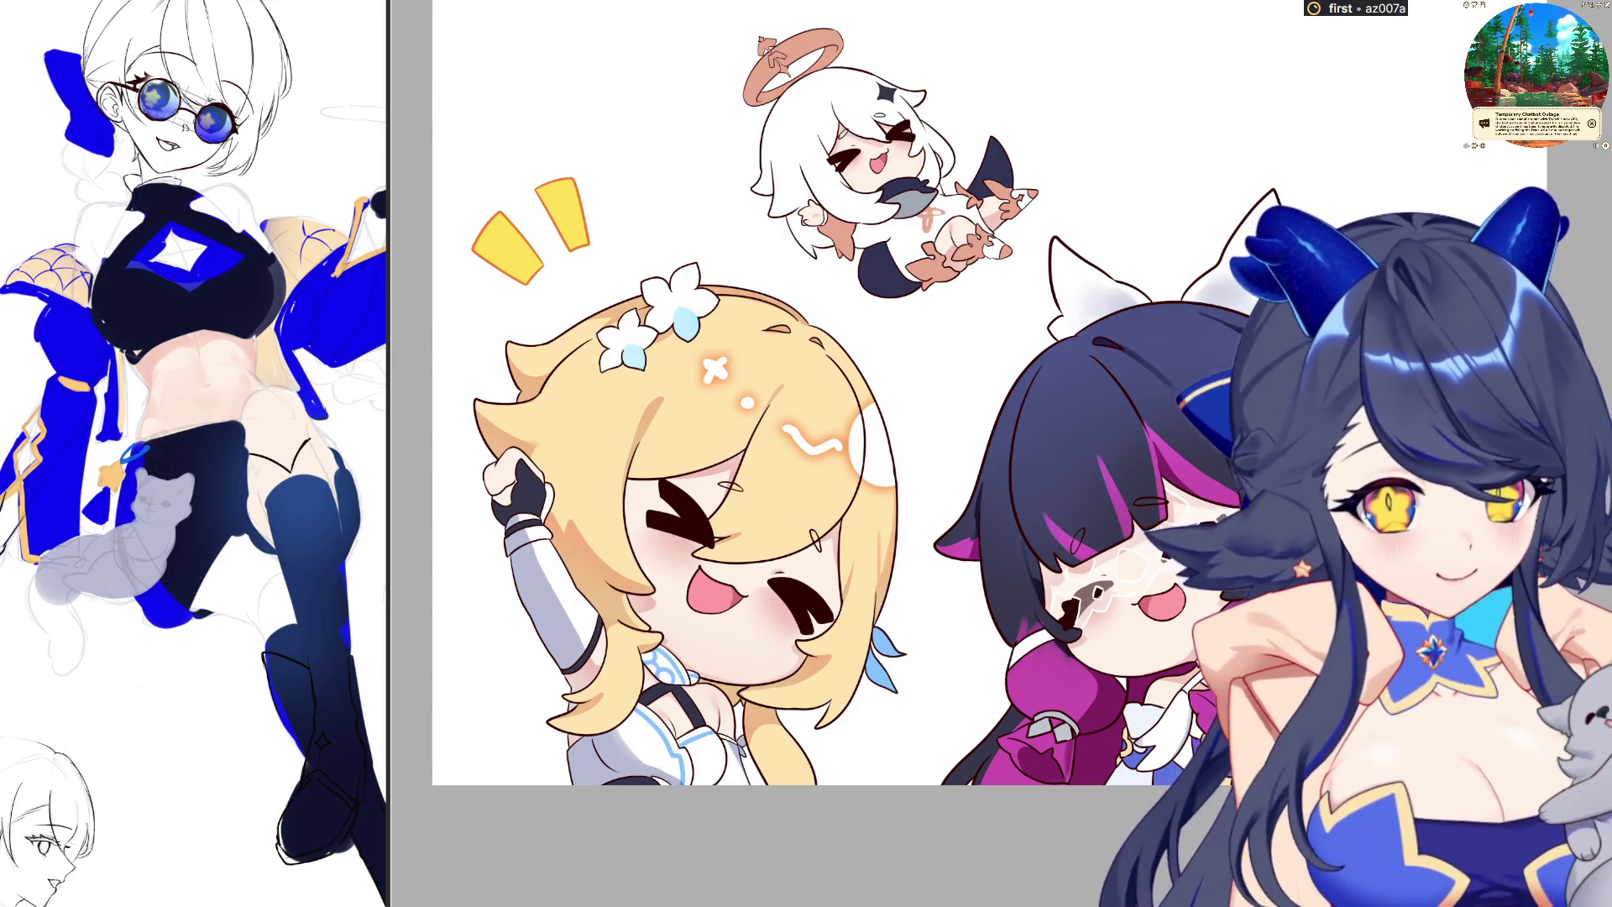
pyautogui.scroll(3, 966, 453)
pyautogui.scroll(-2, 965, 453)
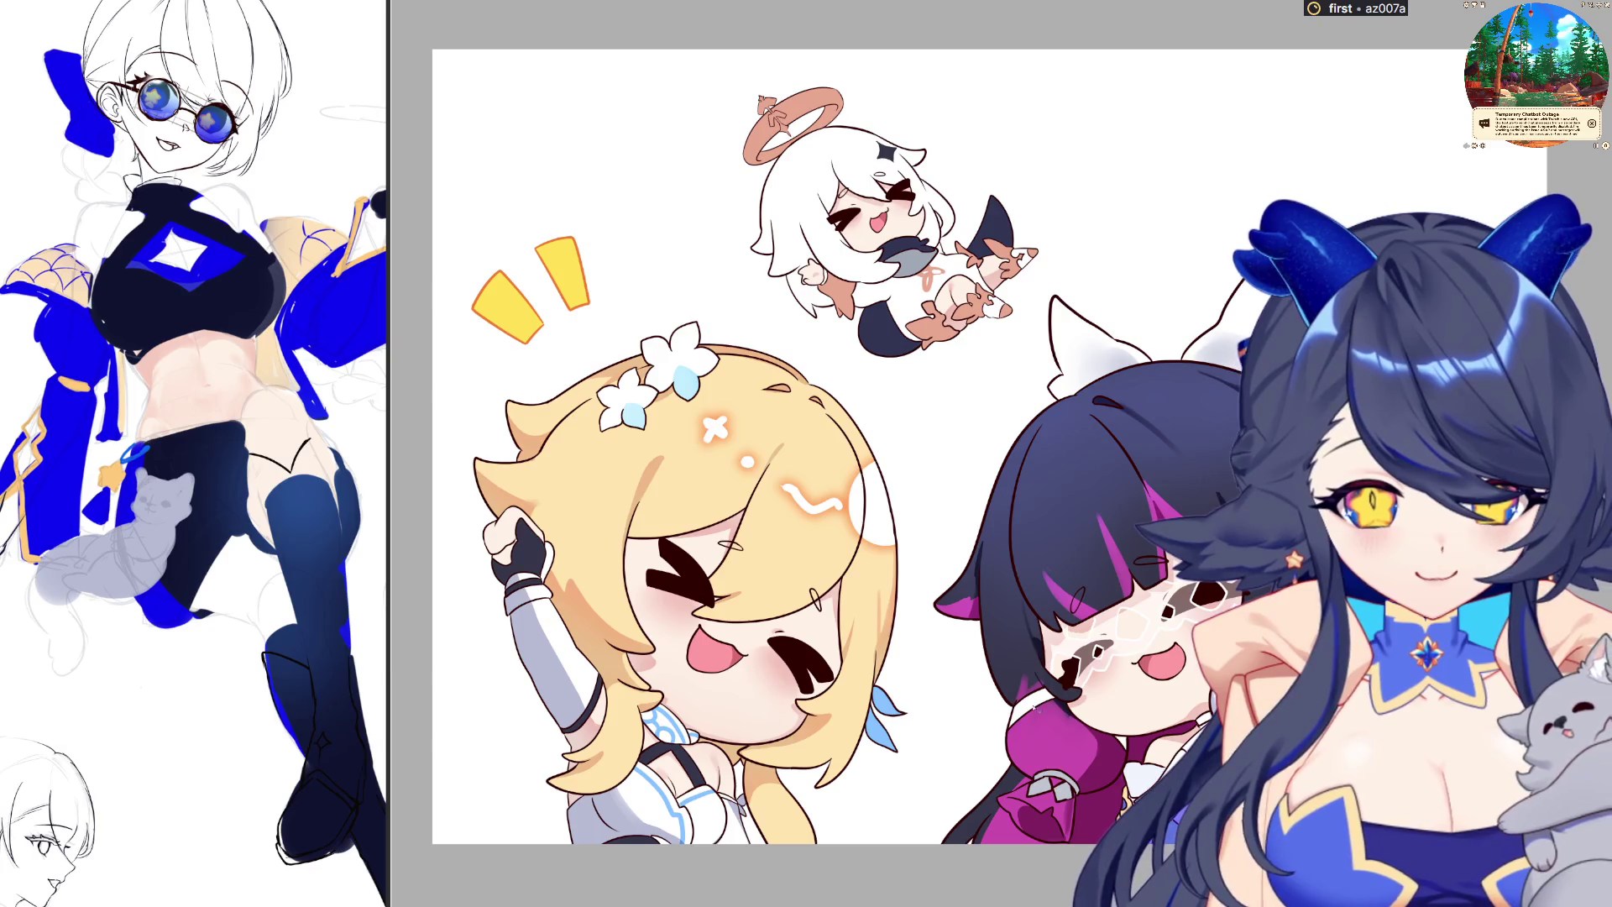
pyautogui.scroll(5, 1124, 756)
pyautogui.scroll(5, 1121, 740)
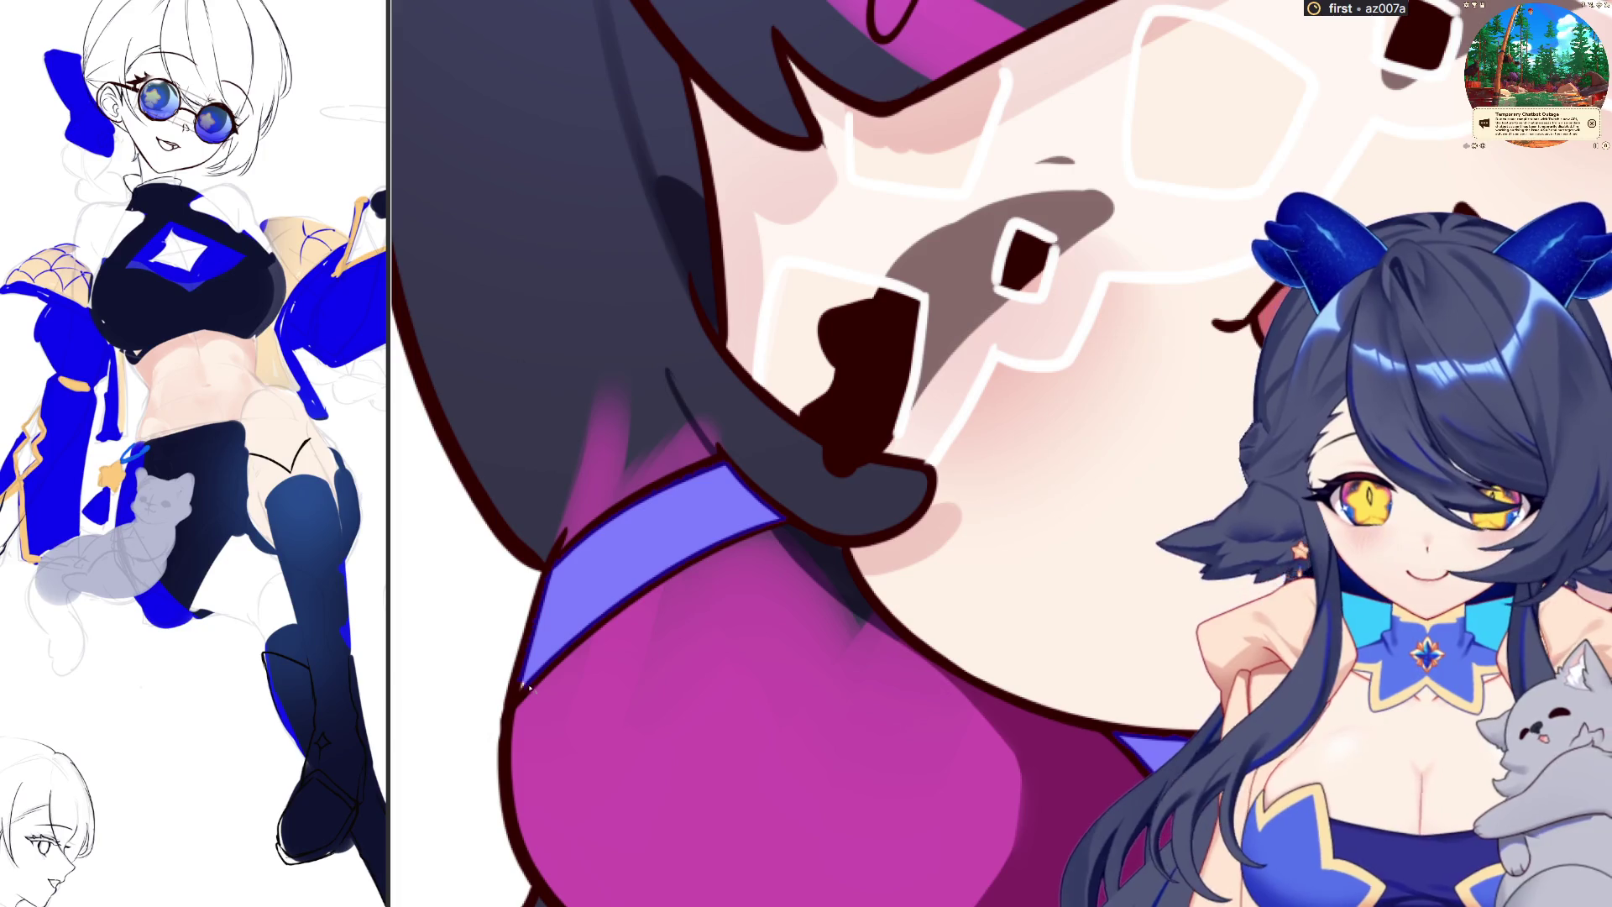
pyautogui.scroll(-3, 758, 690)
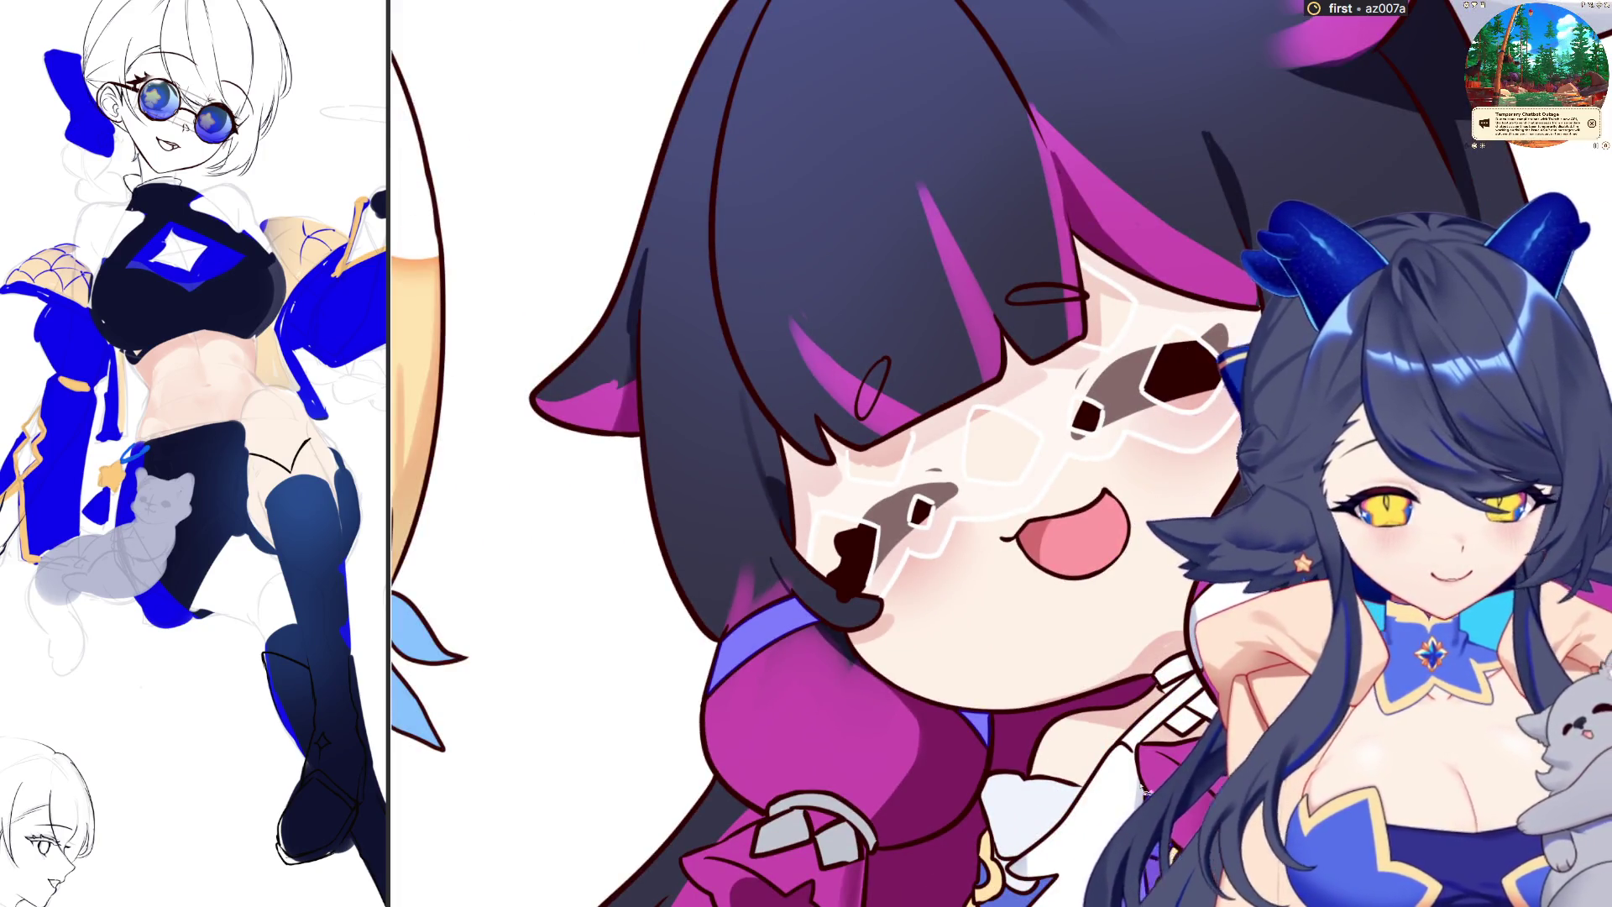
pyautogui.scroll(-3, 1165, 732)
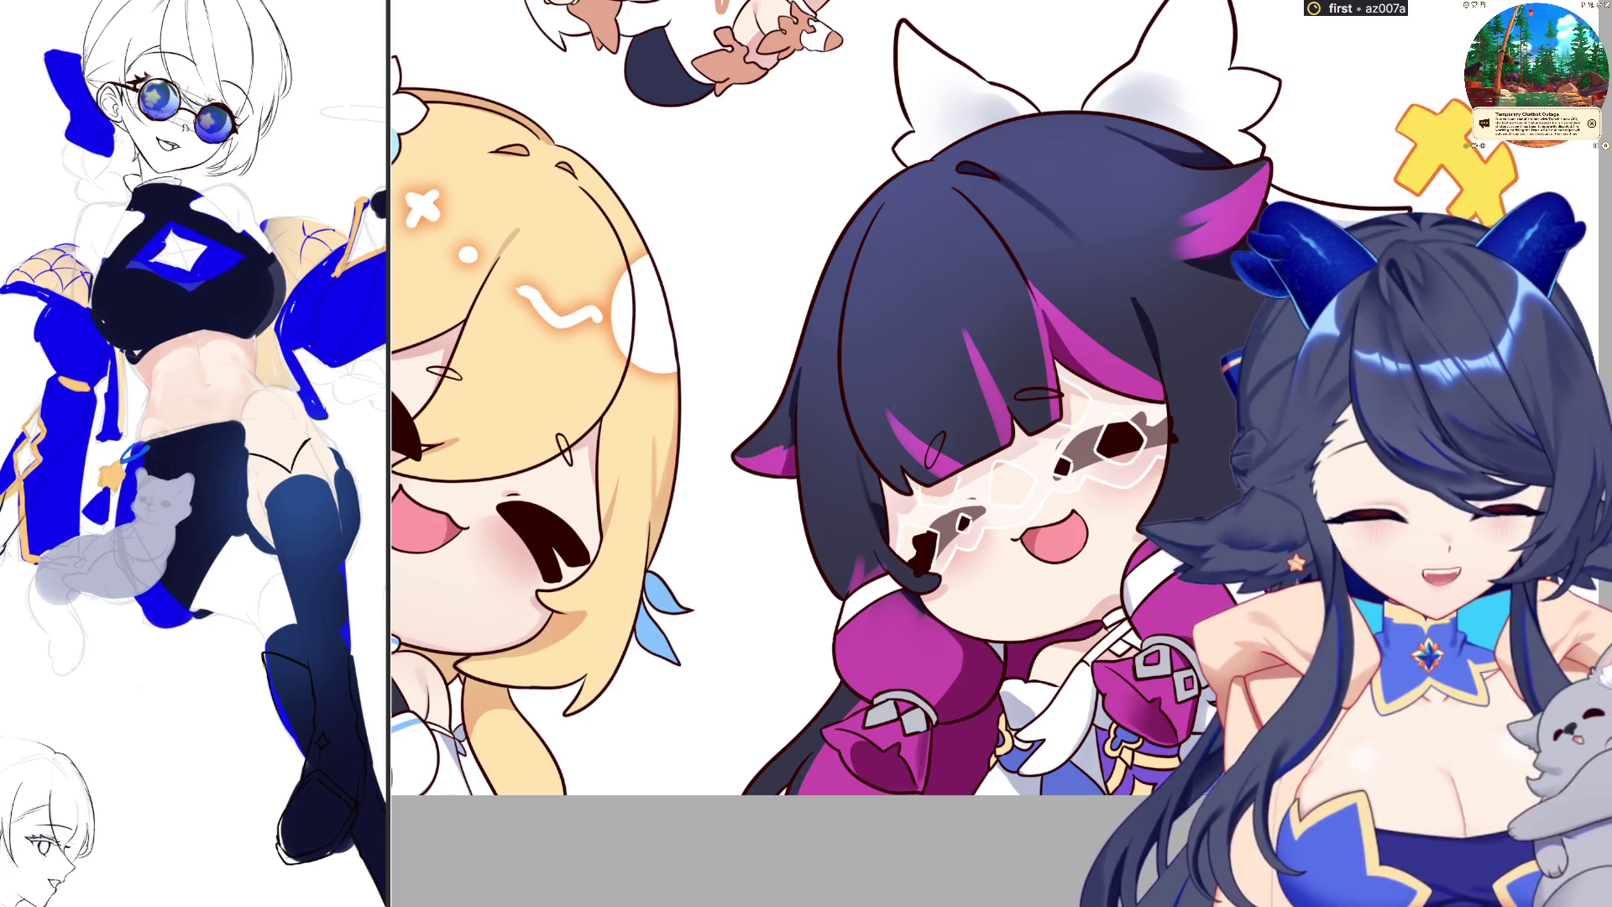
# Zoom out, pan the view down and right, and flip the canvas back to normal orientation
pyautogui.scroll(-2, 1089, 785)
pyautogui.moveTo(981, 373); pyautogui.dragTo(1031, 419)
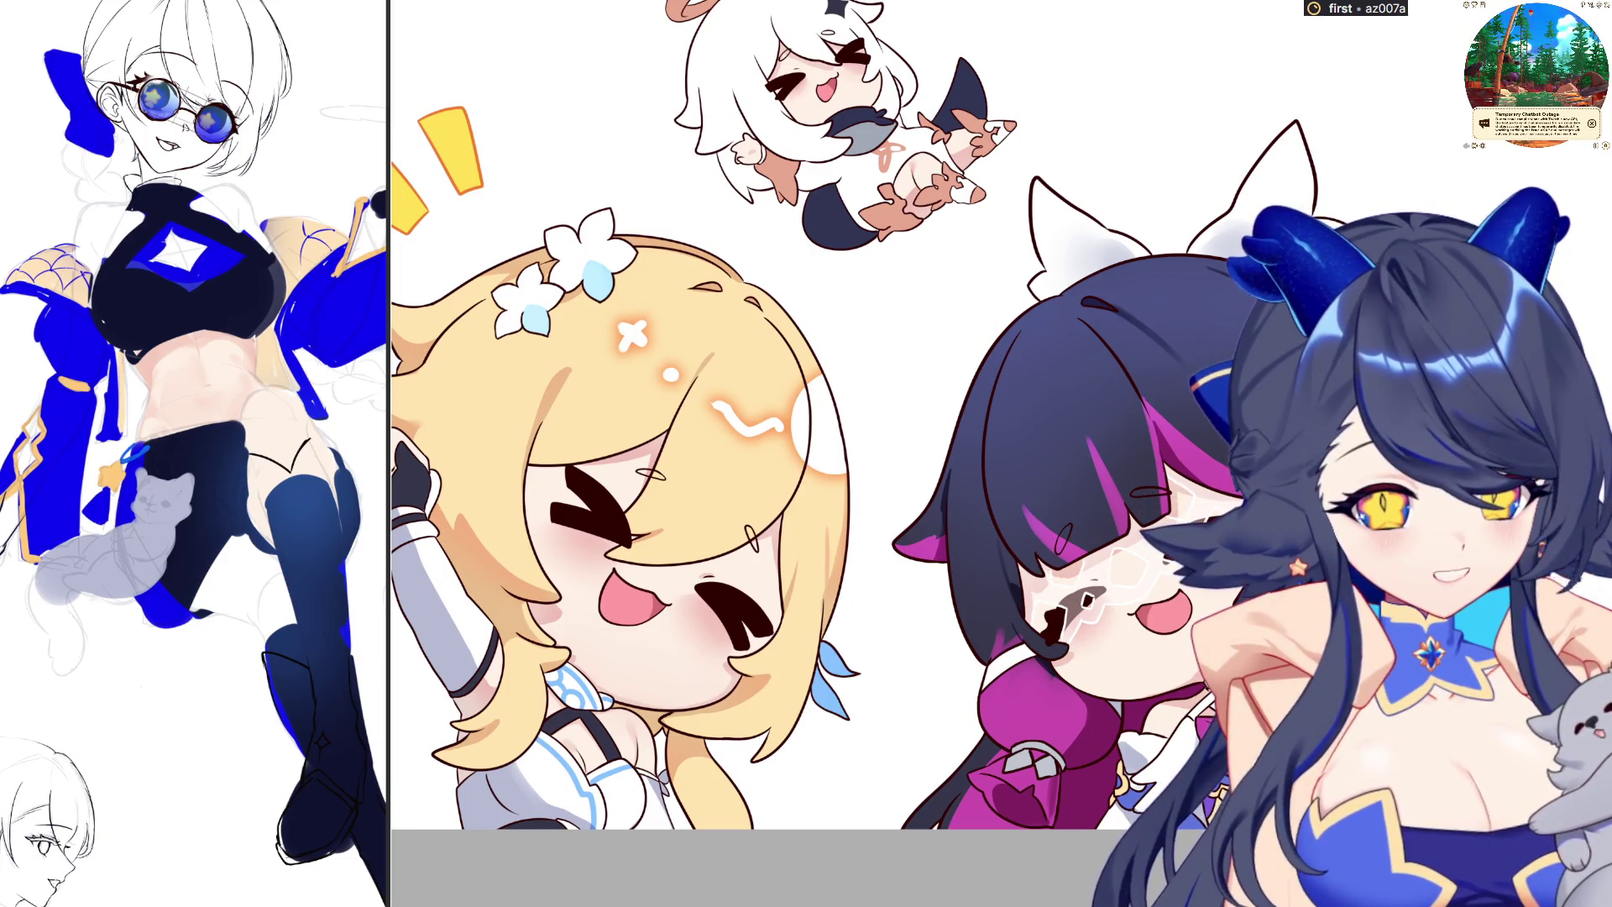
pyautogui.press('h')
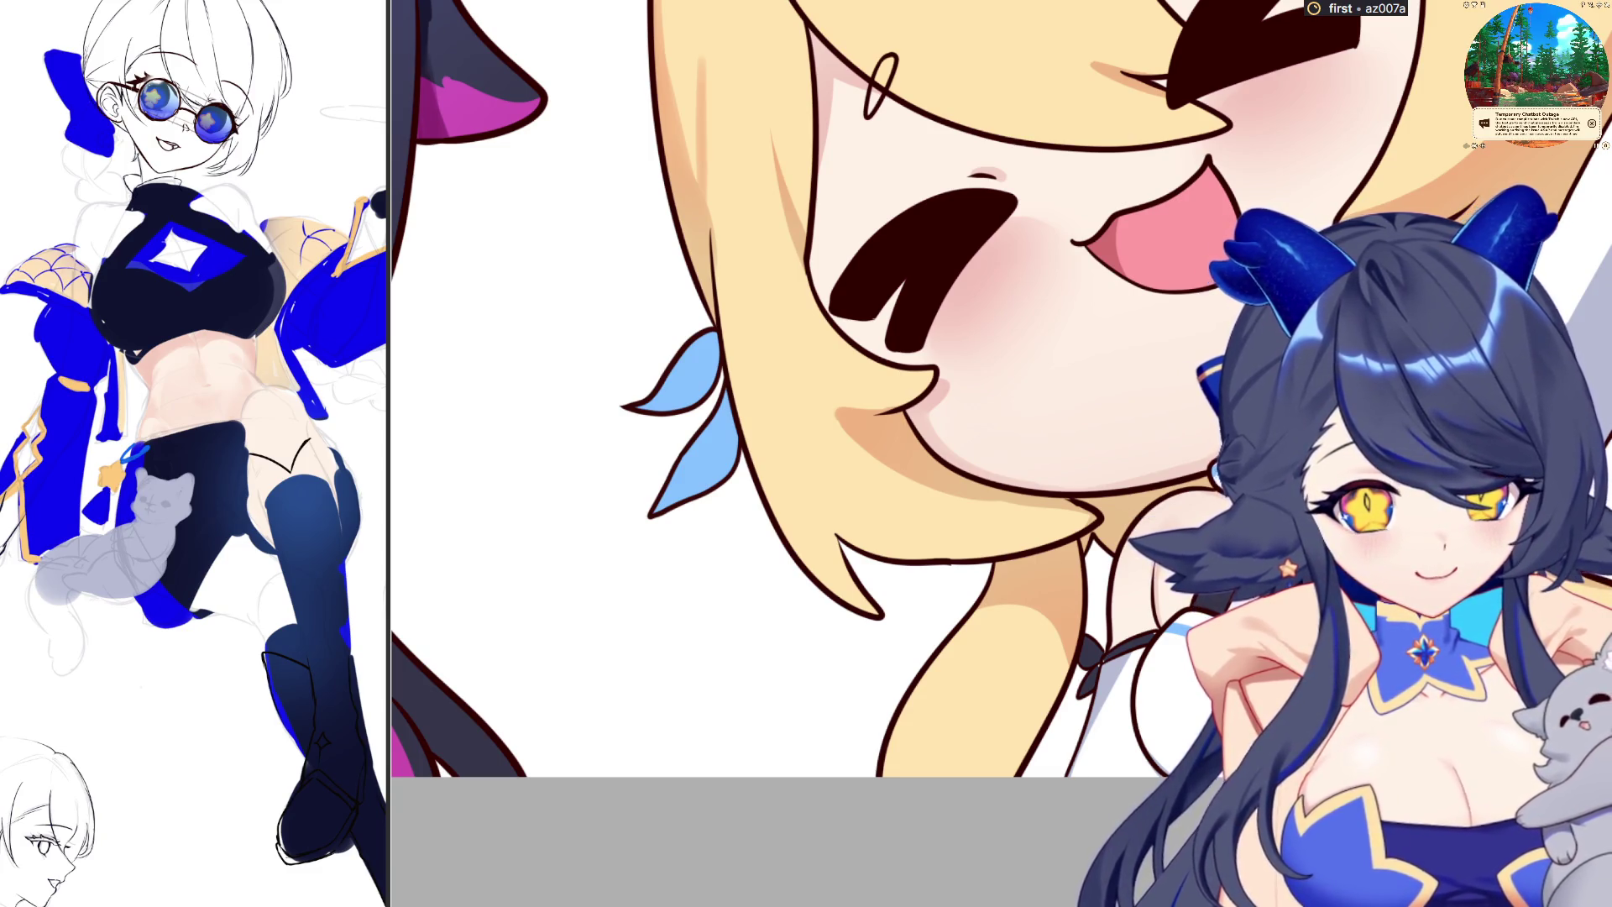
pyautogui.scroll(3, 1090, 661)
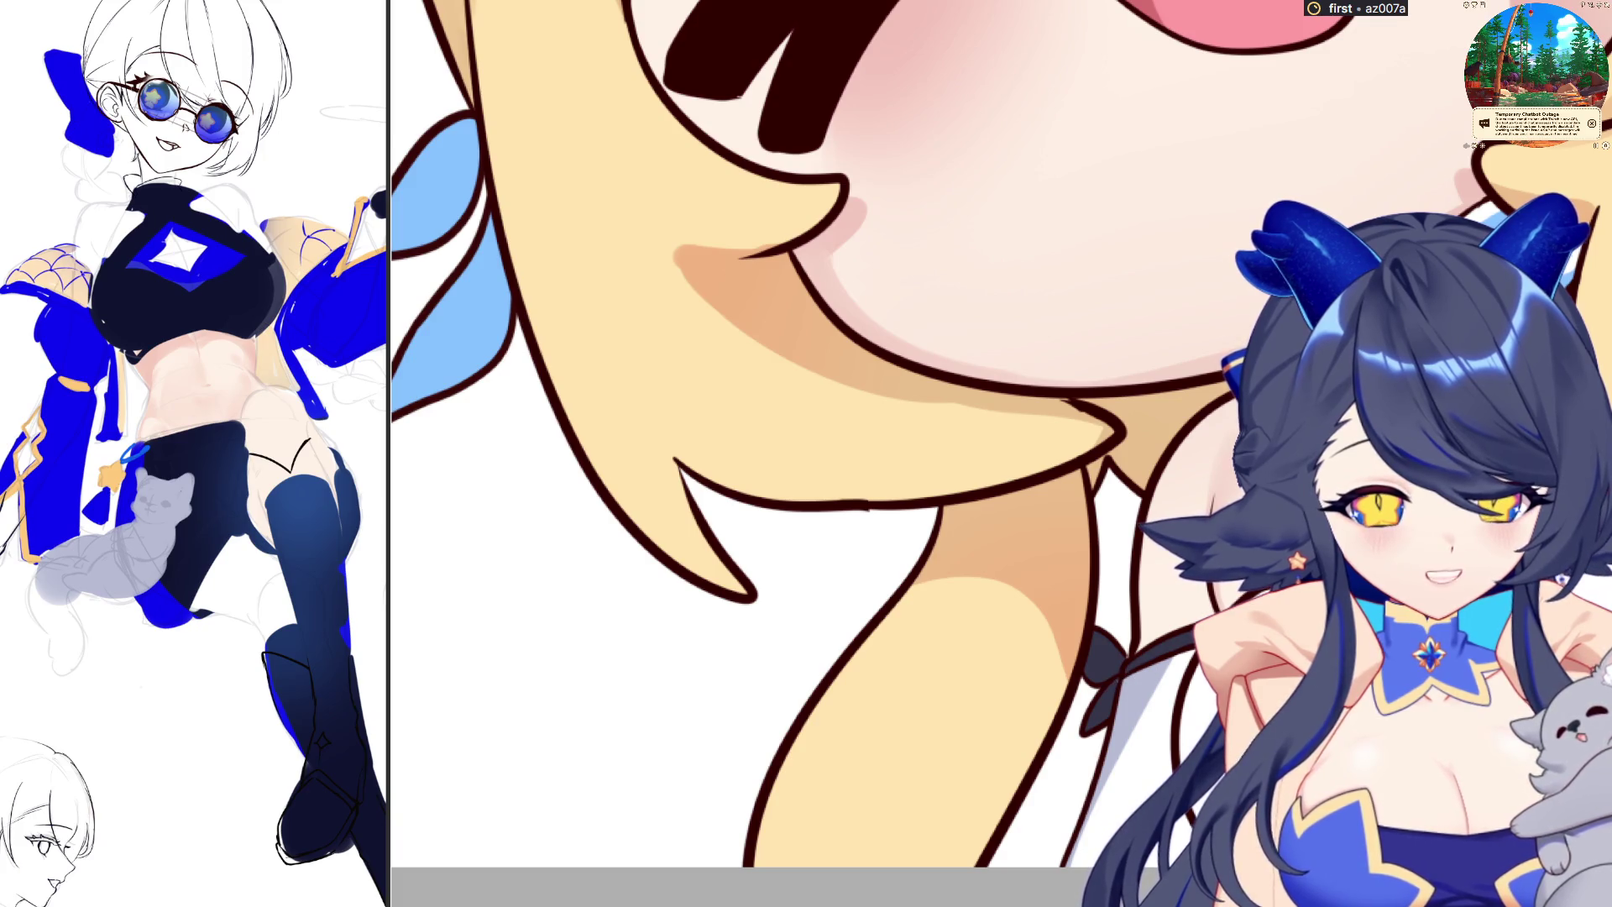
pyautogui.scroll(-3, 1091, 661)
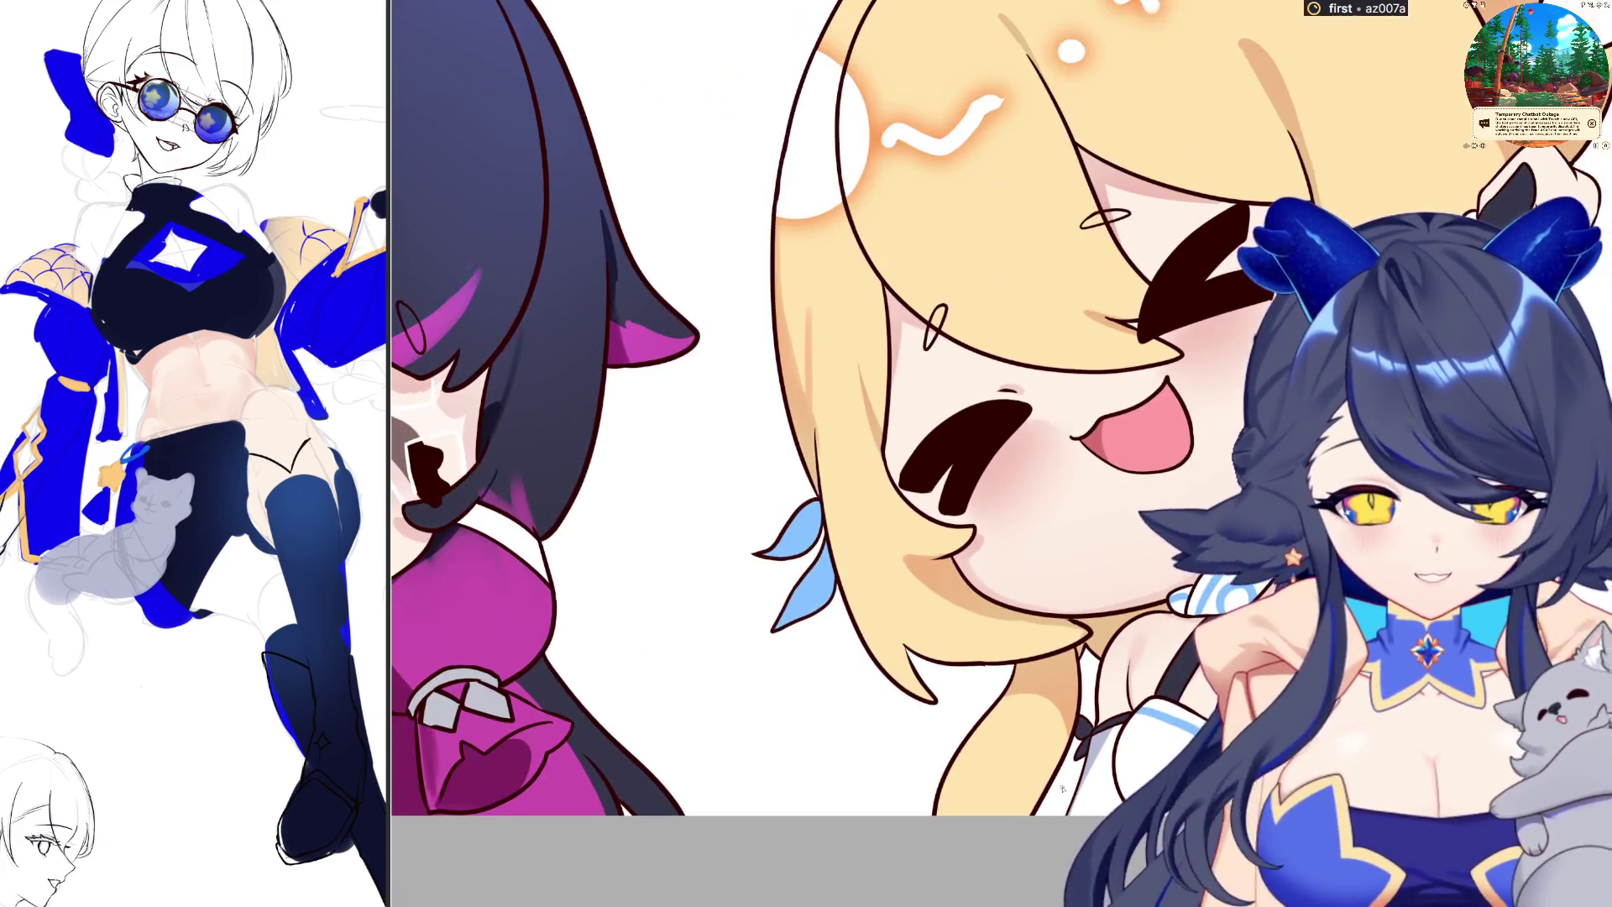
pyautogui.scroll(-1, 1352, 701)
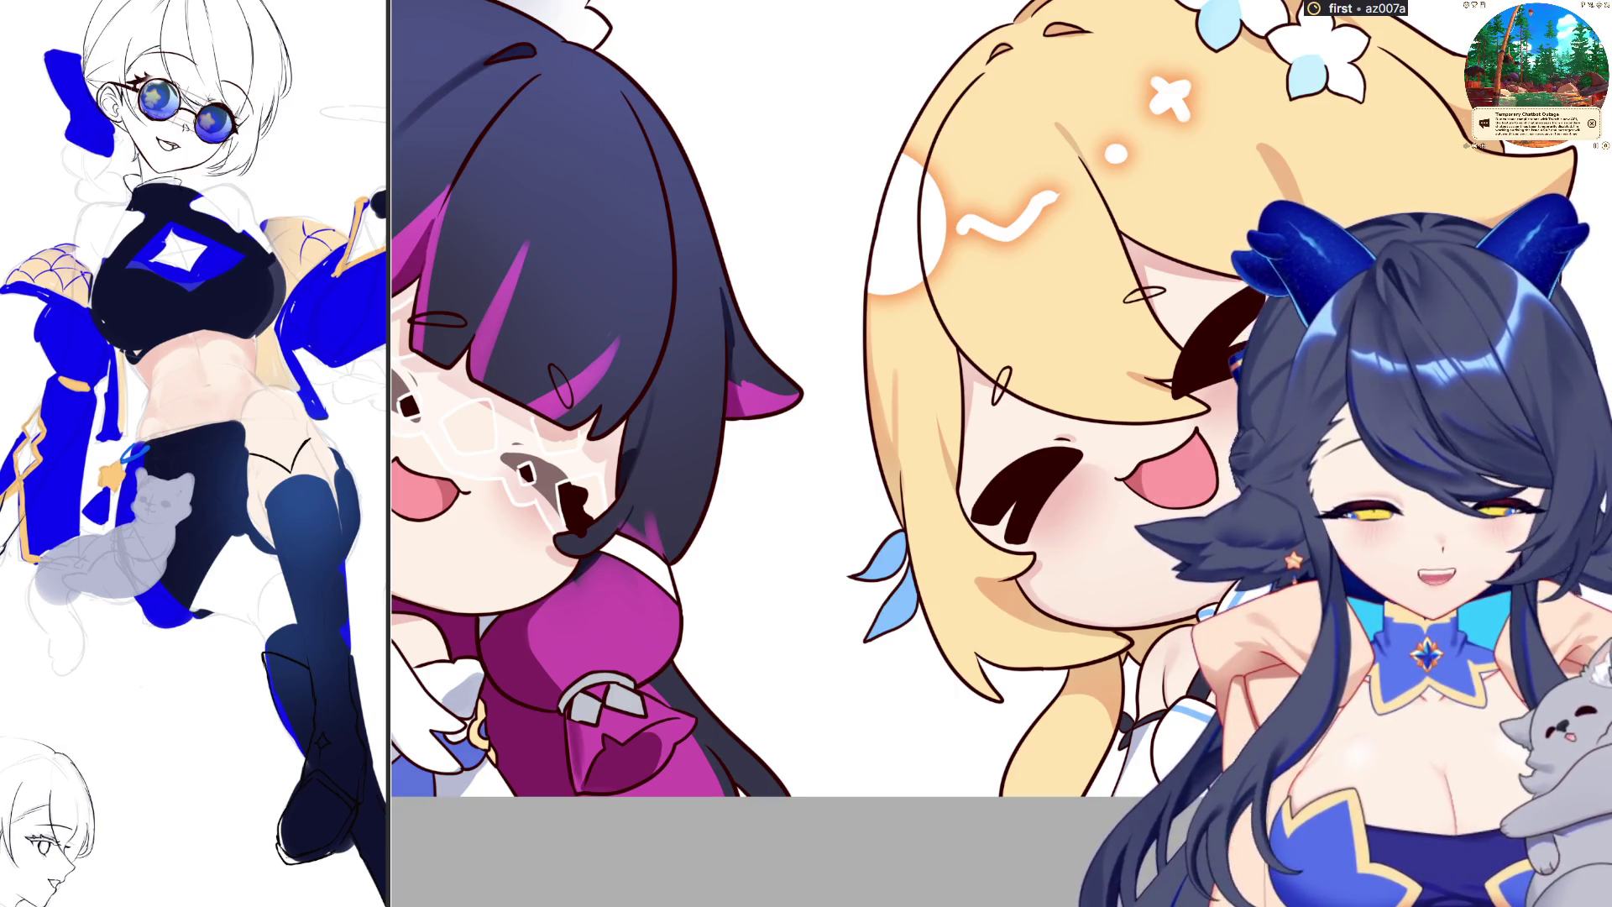
pyautogui.scroll(-3, 1180, 254)
pyautogui.scroll(-1, 1181, 254)
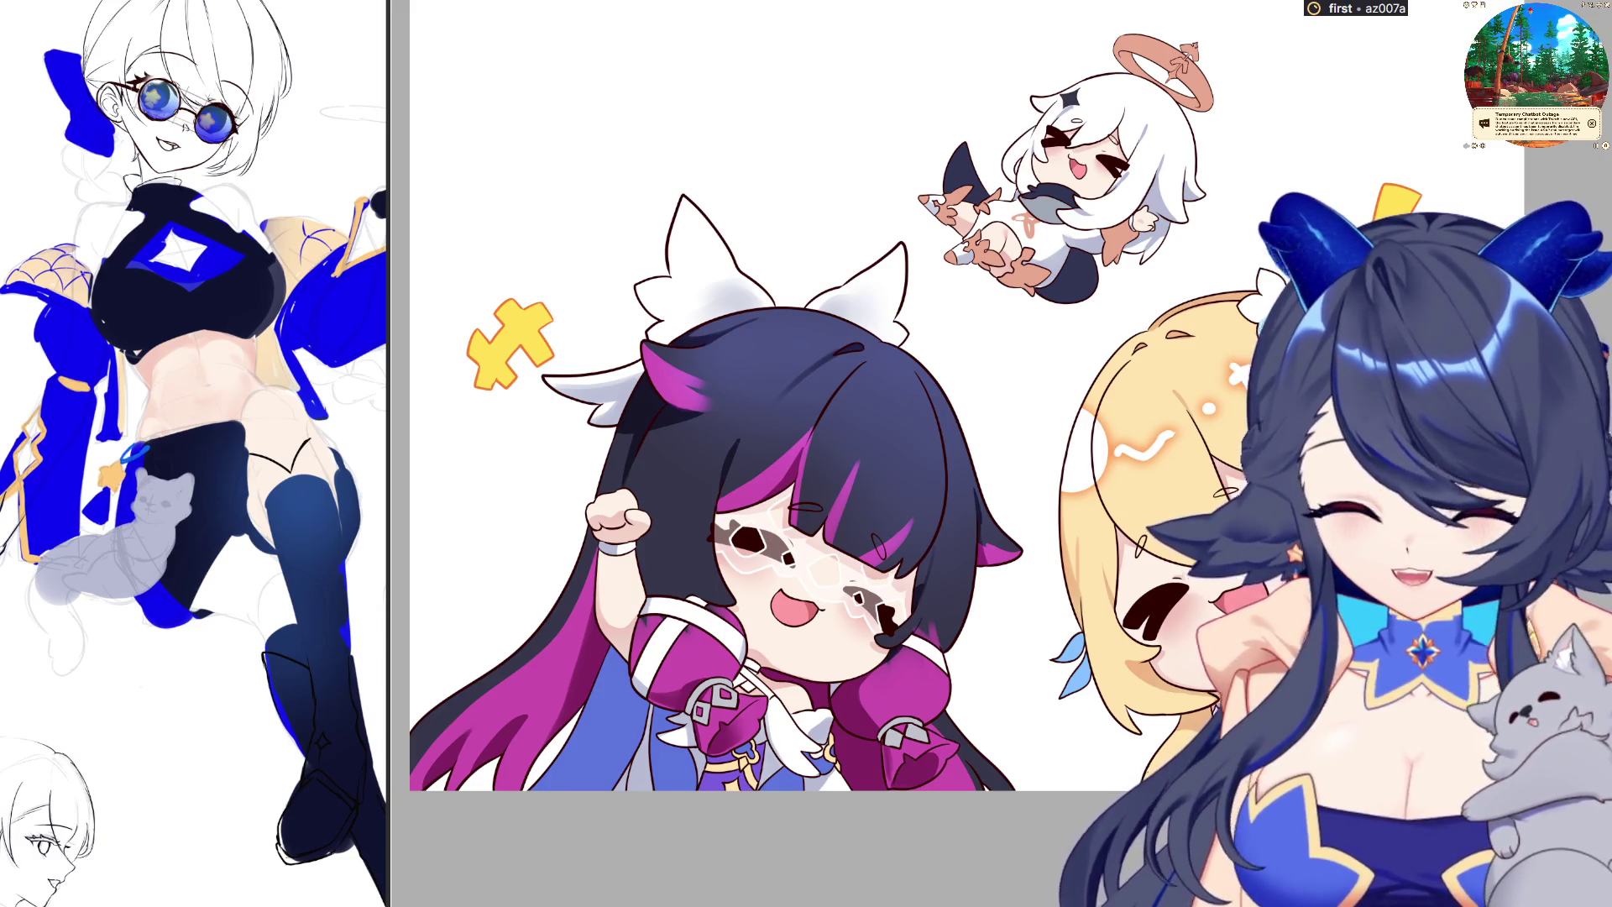
pyautogui.scroll(1, 1243, 608)
pyautogui.scroll(1, 1243, 608)
pyautogui.scroll(1, 1242, 609)
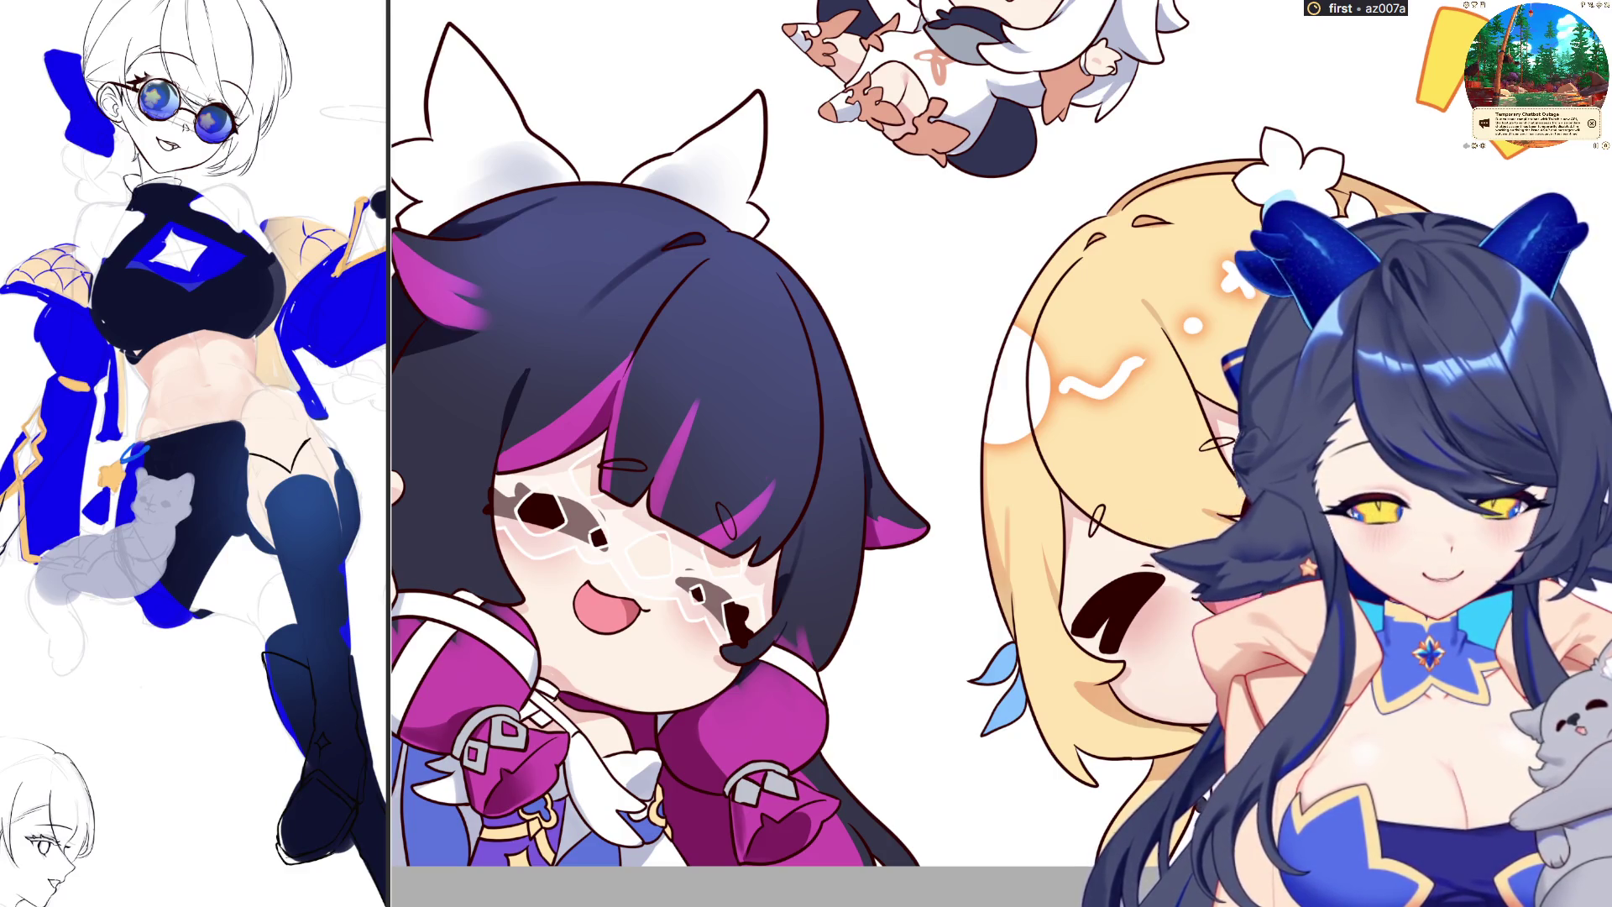
pyautogui.moveTo(690, 804); pyautogui.dragTo(798, 786)
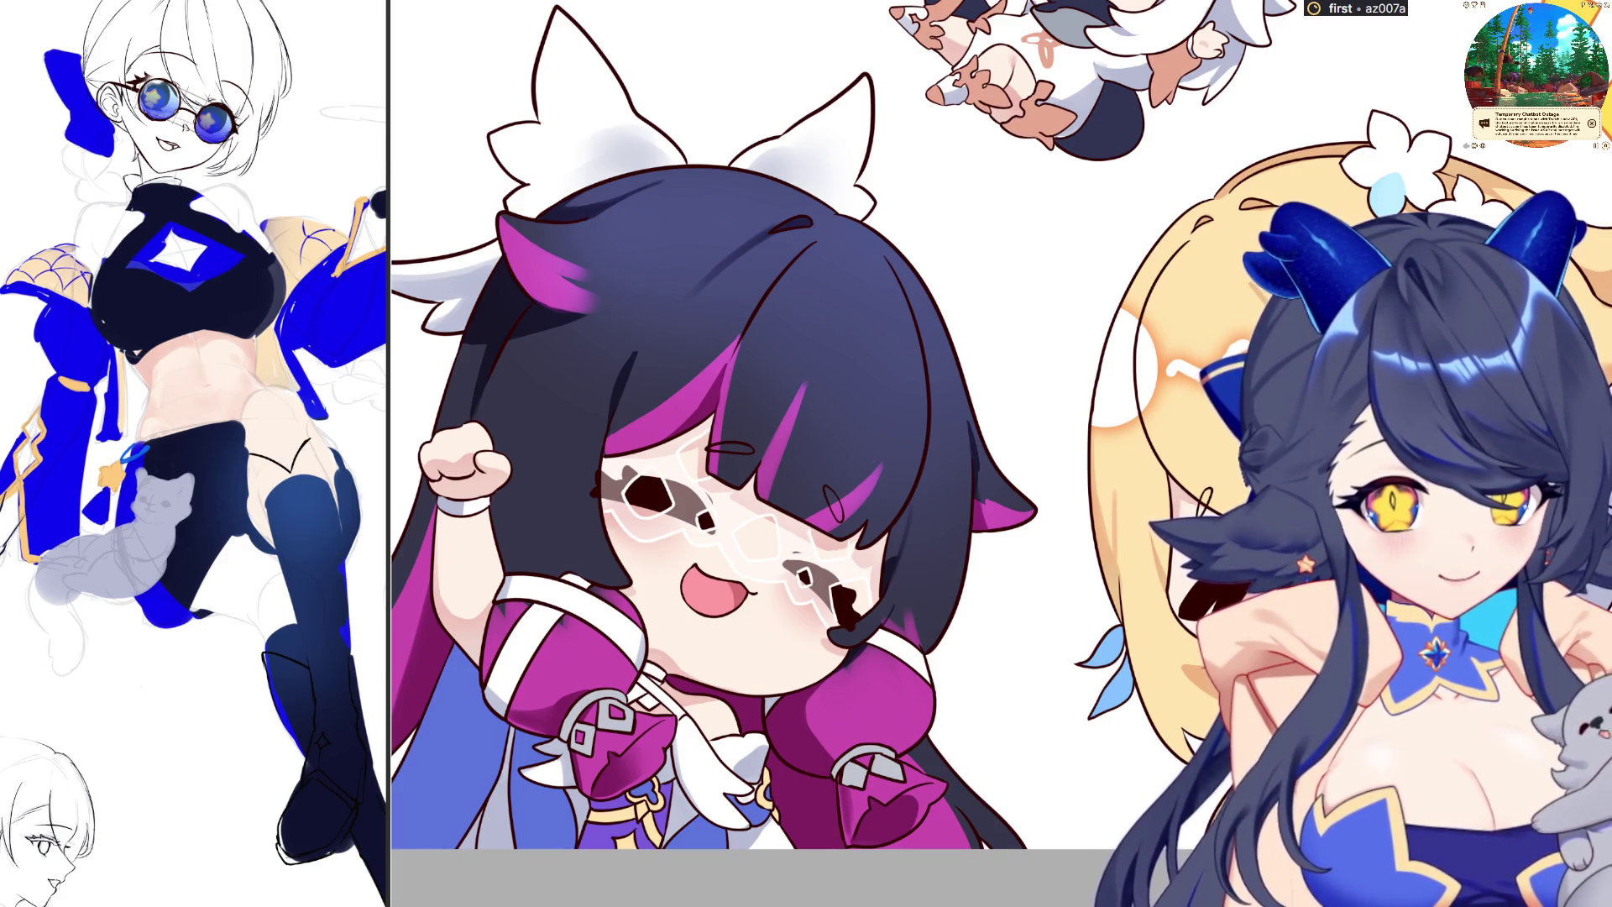
pyautogui.scroll(1, 712, 800)
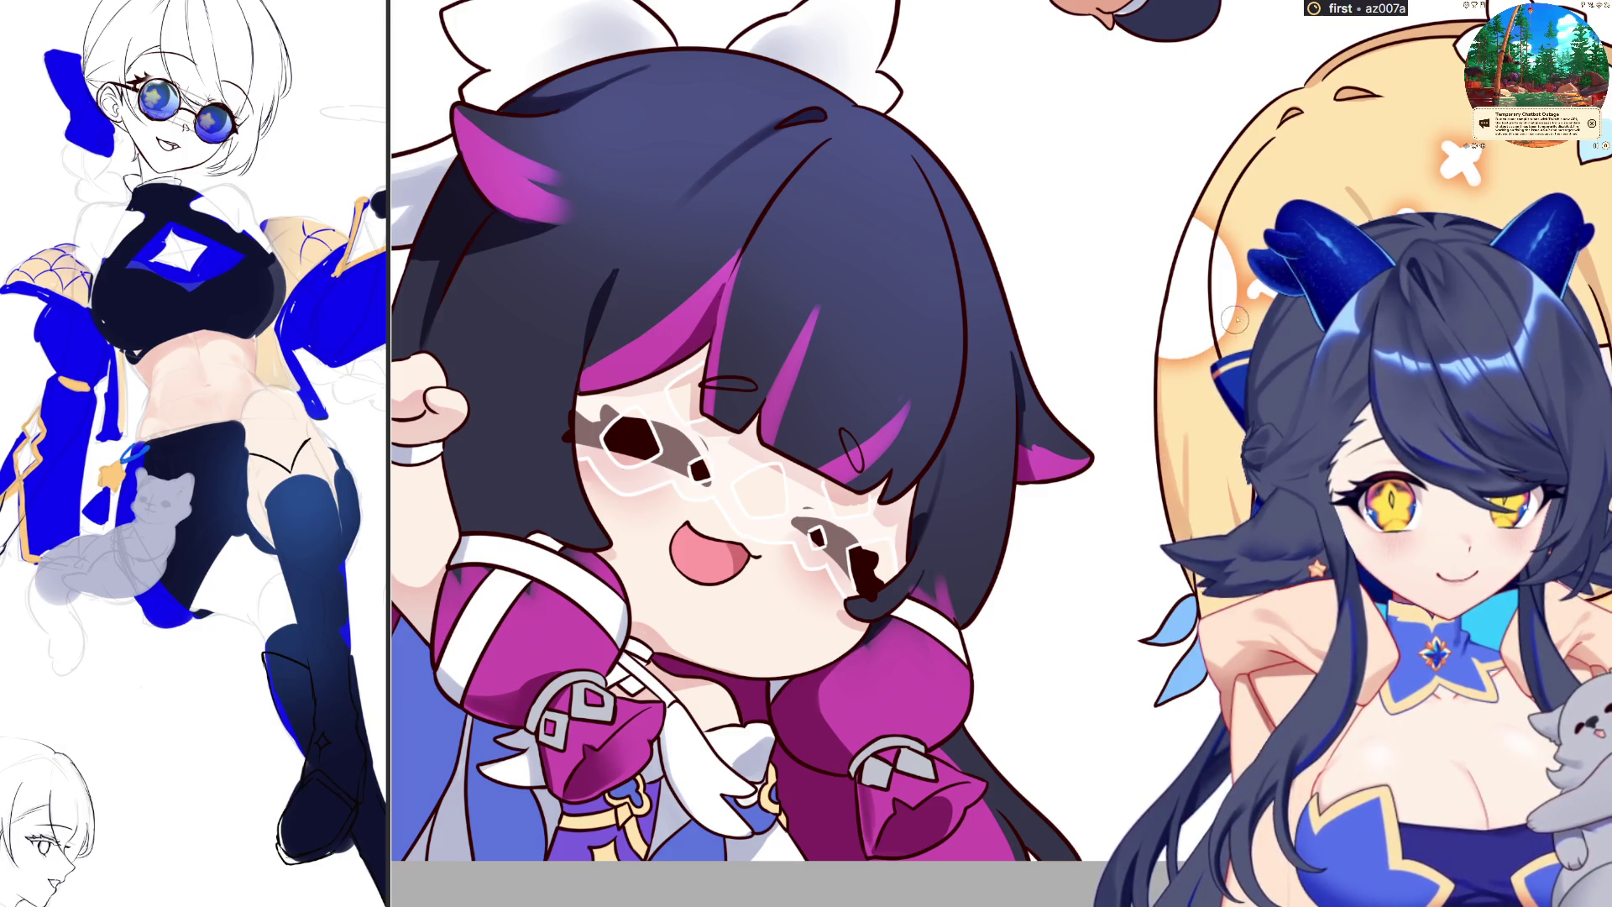
pyautogui.scroll(-2, 1247, 286)
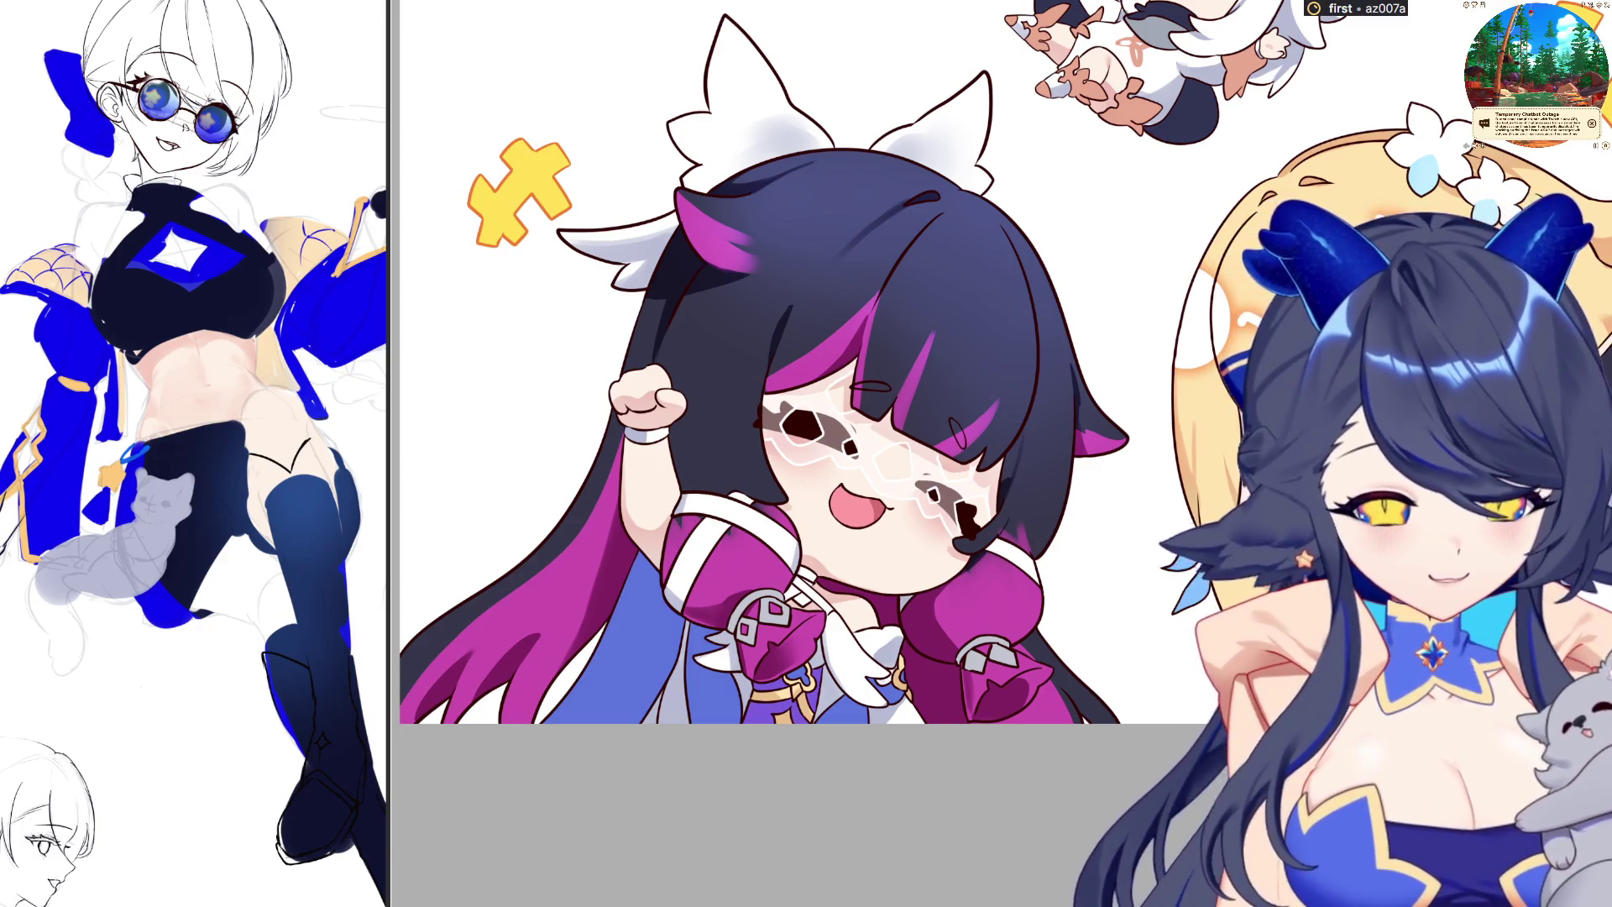
pyautogui.scroll(-5, 806, 403)
pyautogui.scroll(4, 806, 404)
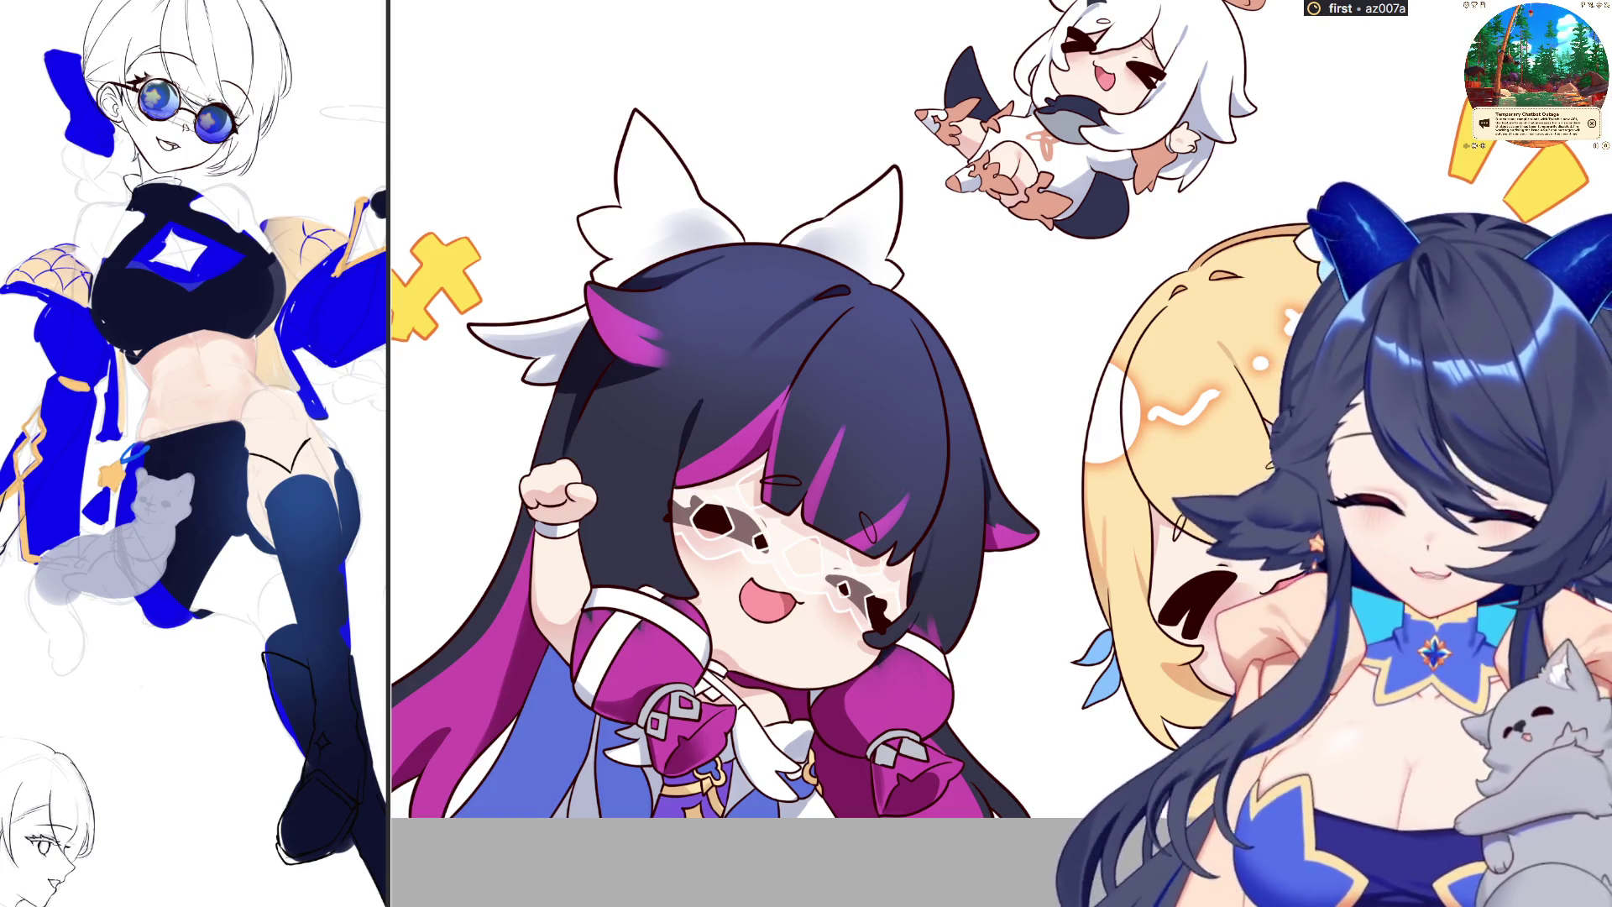
pyautogui.scroll(3, 1144, 152)
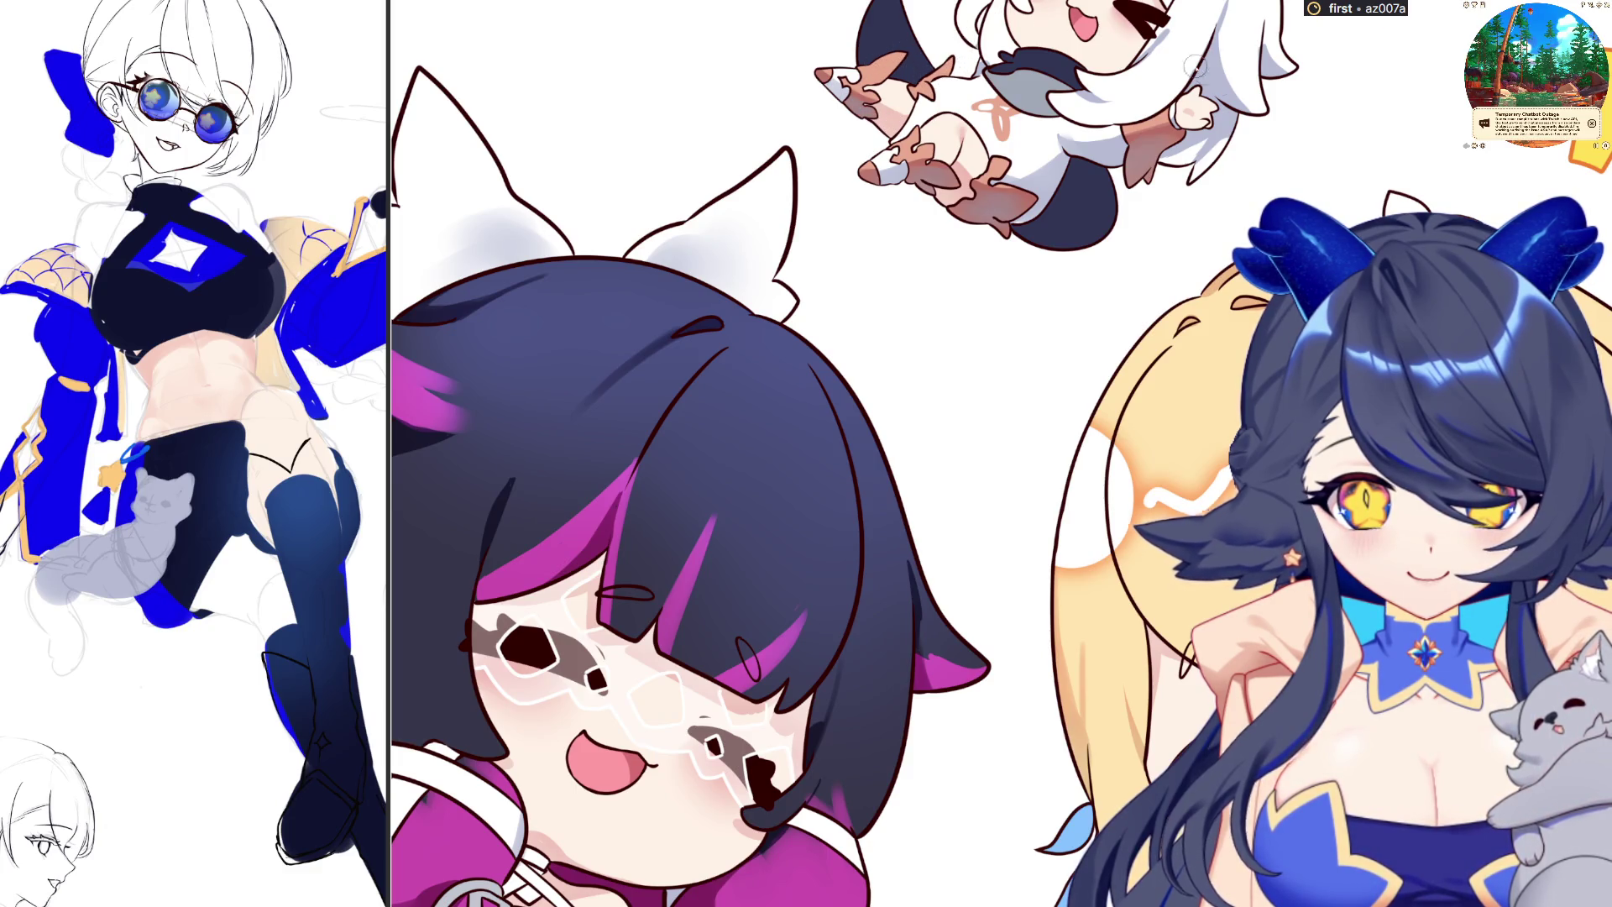
pyautogui.scroll(5, 1197, 65)
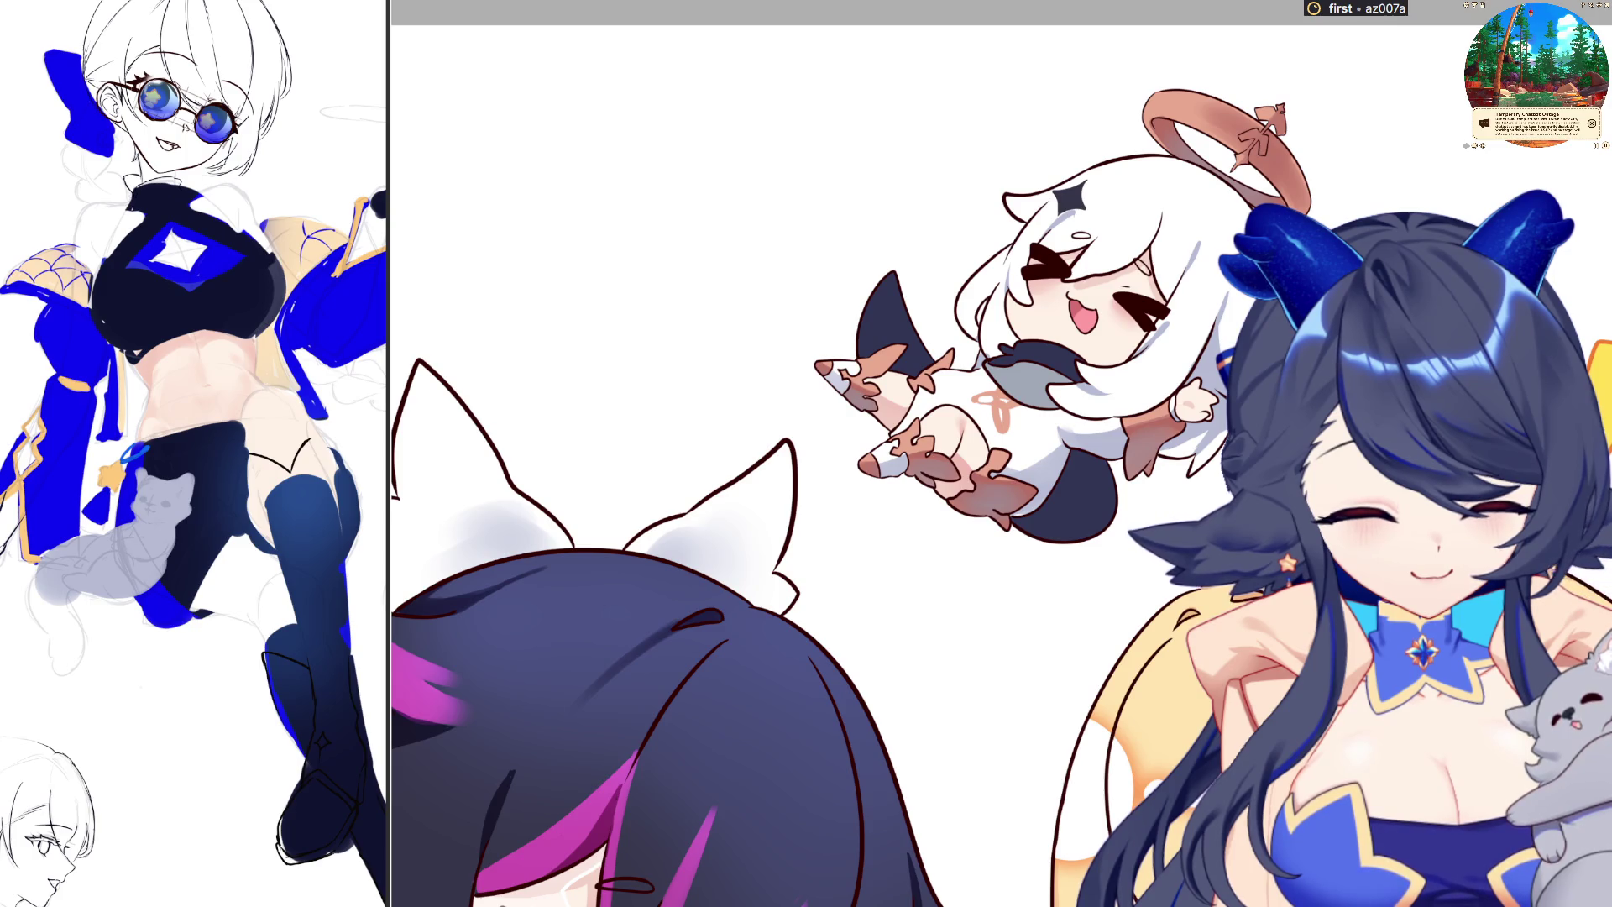
# Reselect the previous selection around the cat ears and floating chibi, then zoom out
pyautogui.scroll(-2, 839, 462)
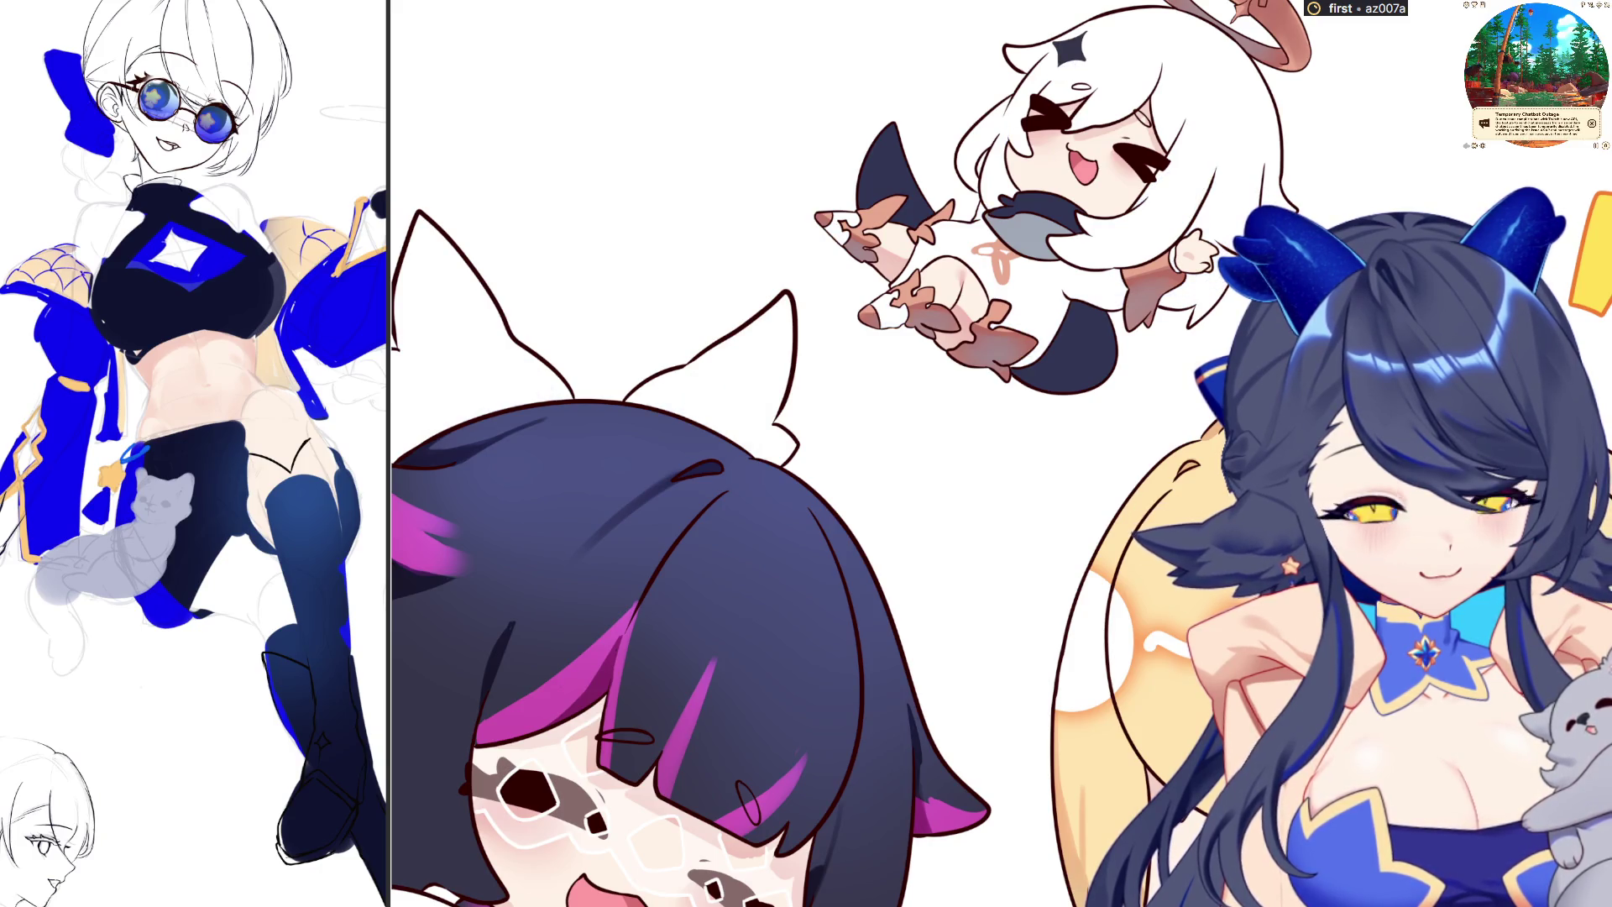
pyautogui.hotkey('ctrl', 'shift', 'd')
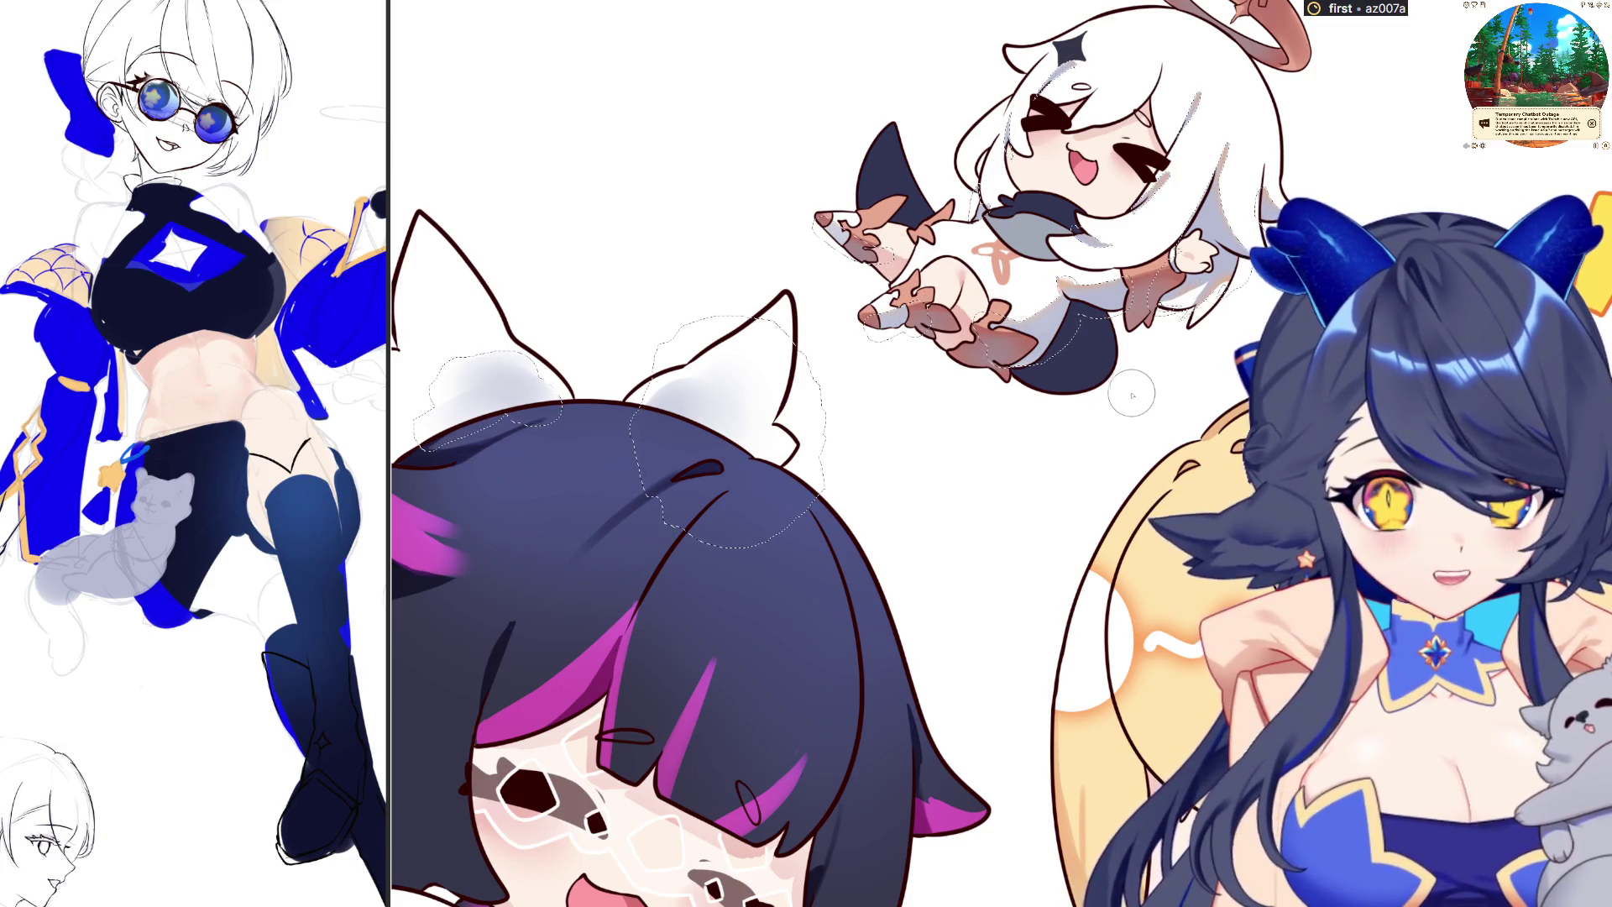
pyautogui.scroll(-2, 763, 126)
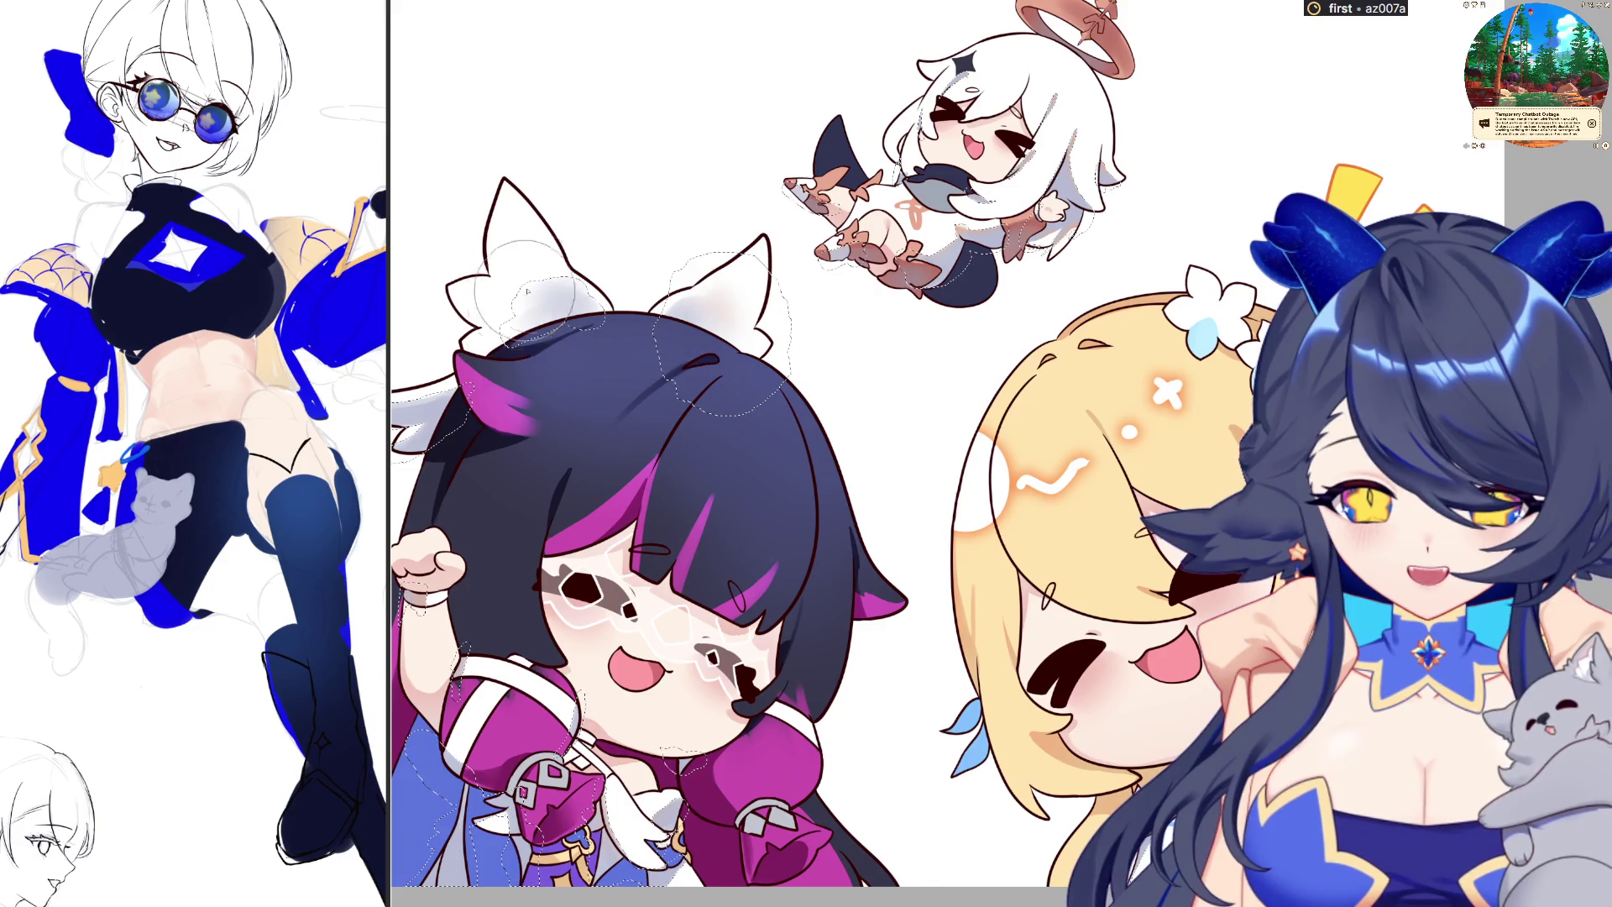
# Drag the splitter right to widen the reference image panel beside the canvas
pyautogui.moveTo(389, 357)
pyautogui.mouseDown()
pyautogui.moveTo(481, 357)
pyautogui.moveTo(400, 356)
pyautogui.mouseUp()
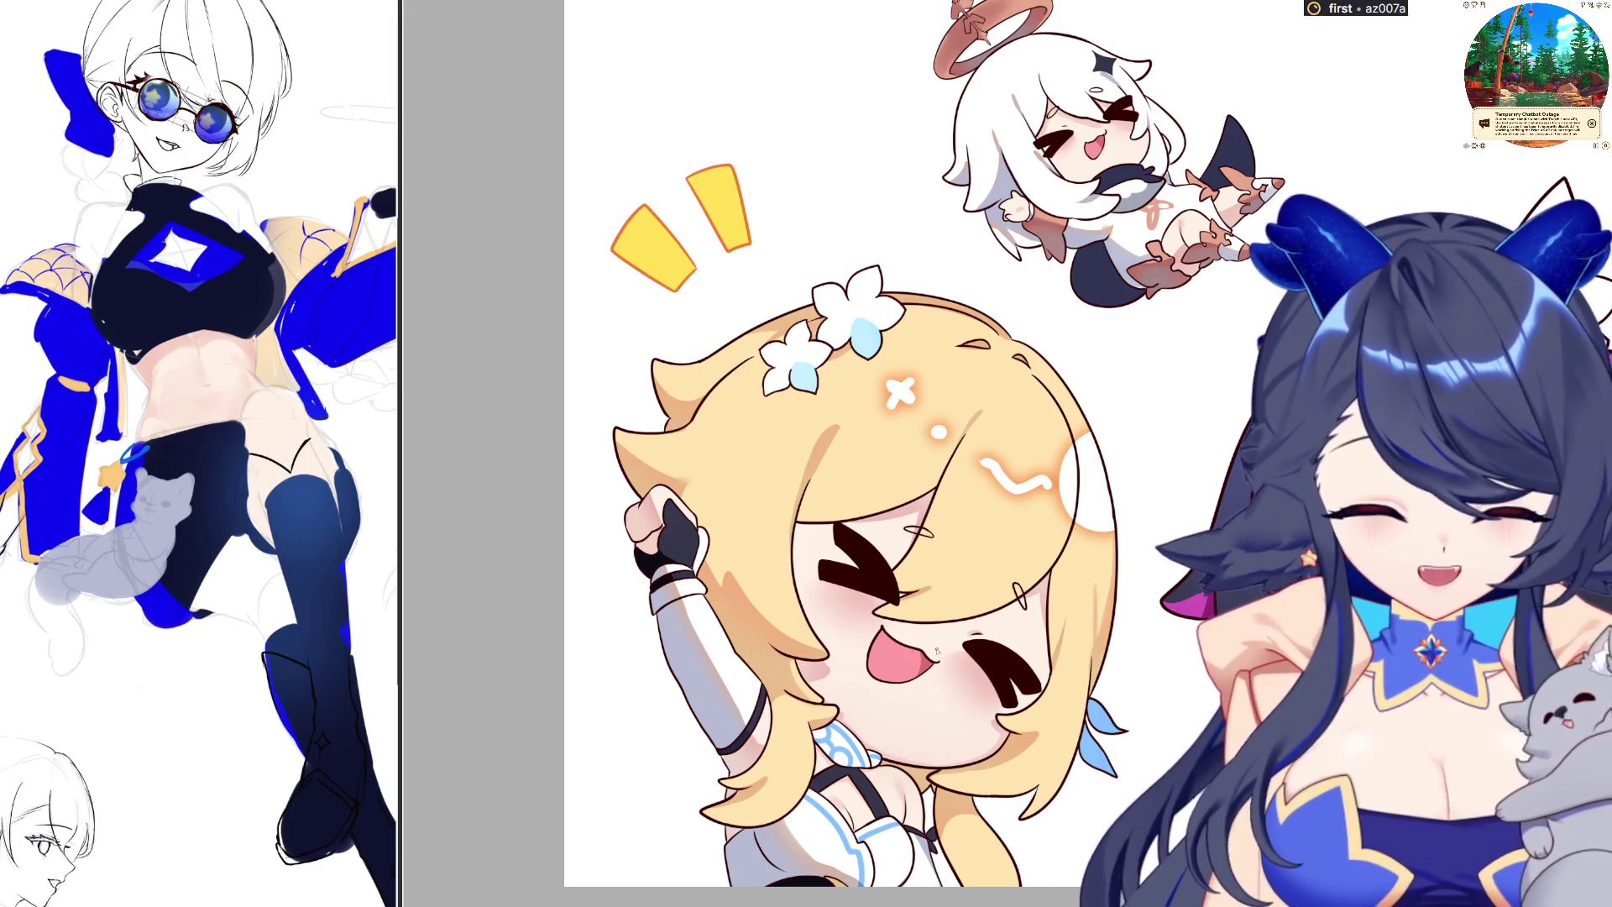
# Flip the canvas view horizontally and zoom out to show the whole sticker sheet
pyautogui.press('h')
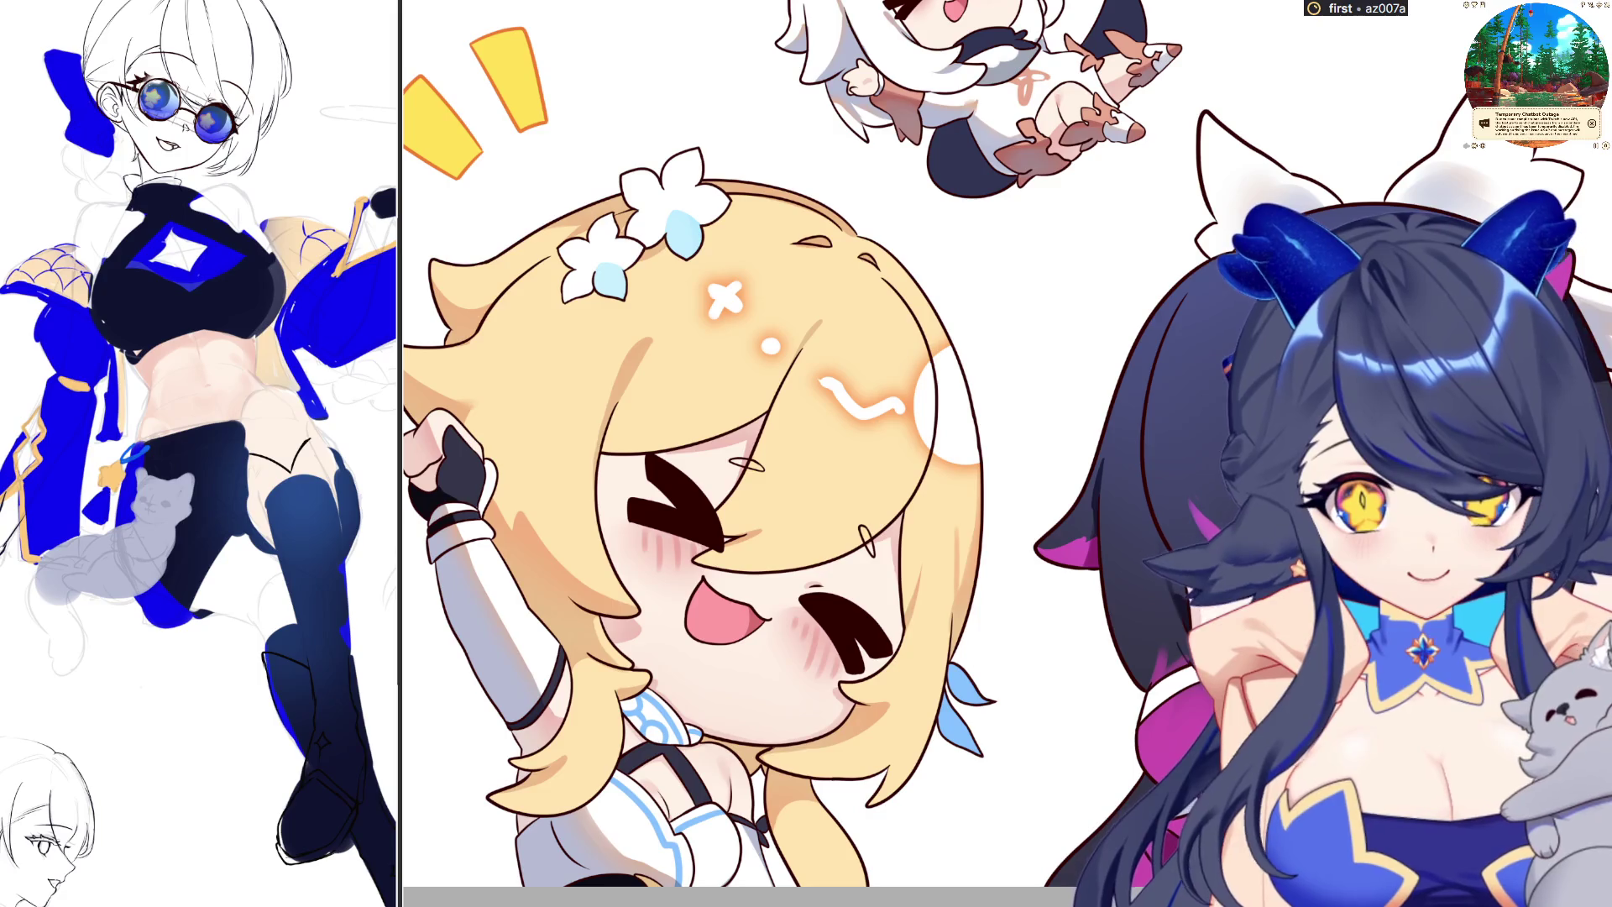
pyautogui.hotkey('ctrl', '-')
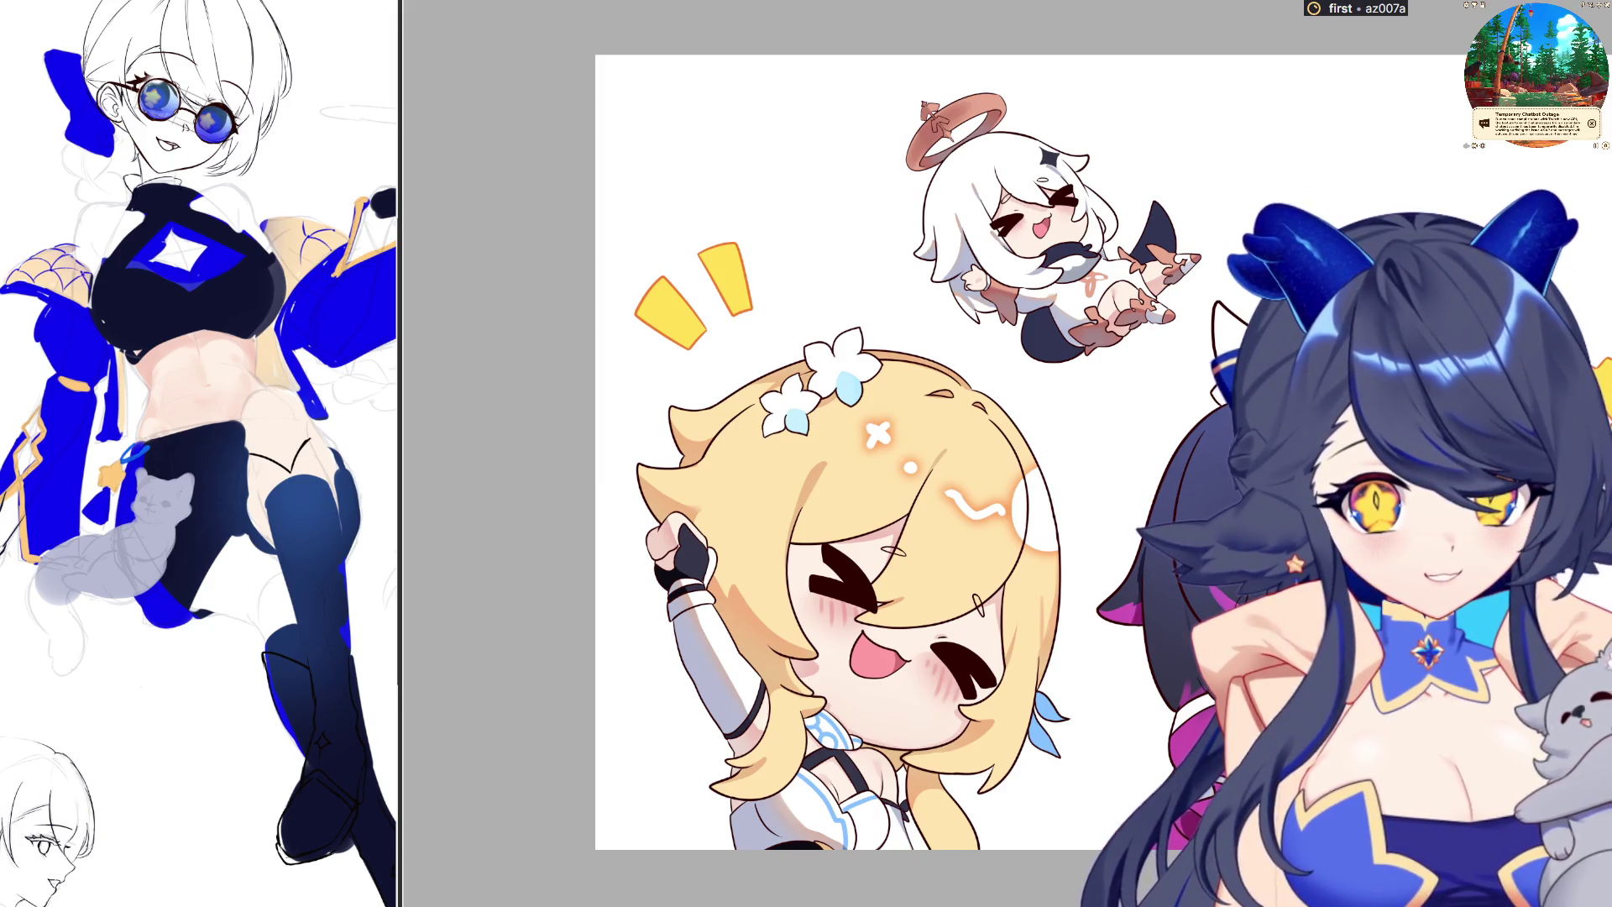
# Lasso-select the area around both stickers, preview it as a mask, then deselect
pyautogui.moveTo(1214, 278); pyautogui.dragTo(1159, 416)
pyautogui.moveTo(1064, 863); pyautogui.dragTo(661, 362)
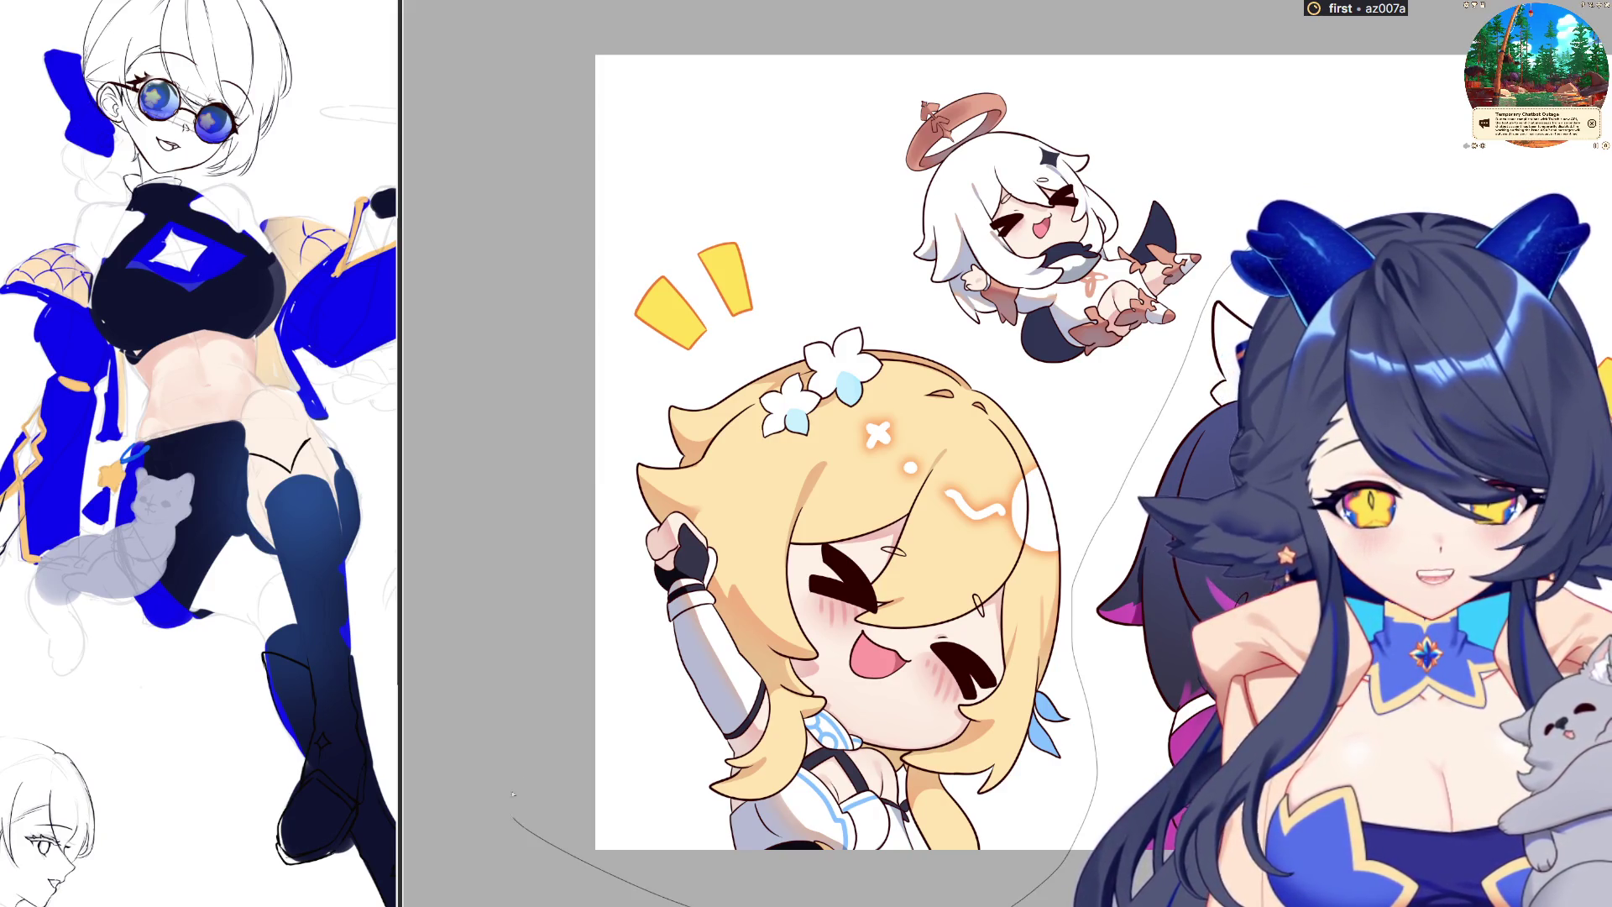
pyautogui.moveTo(877, 112); pyautogui.dragTo(965, 55)
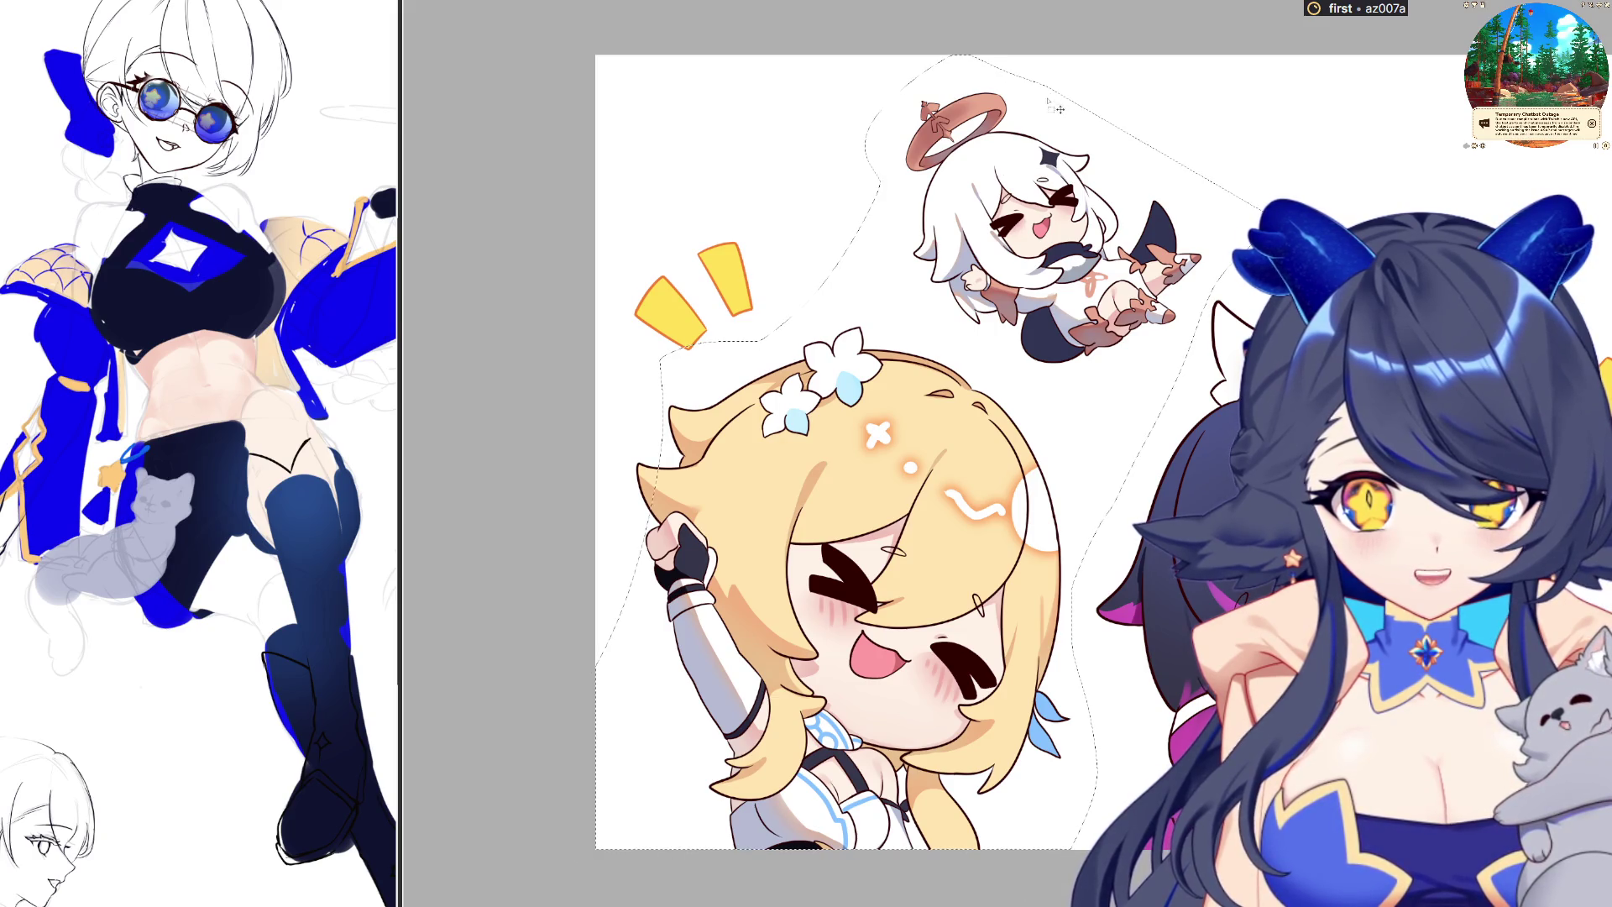
pyautogui.hotkey('alt', 'BackSpace')
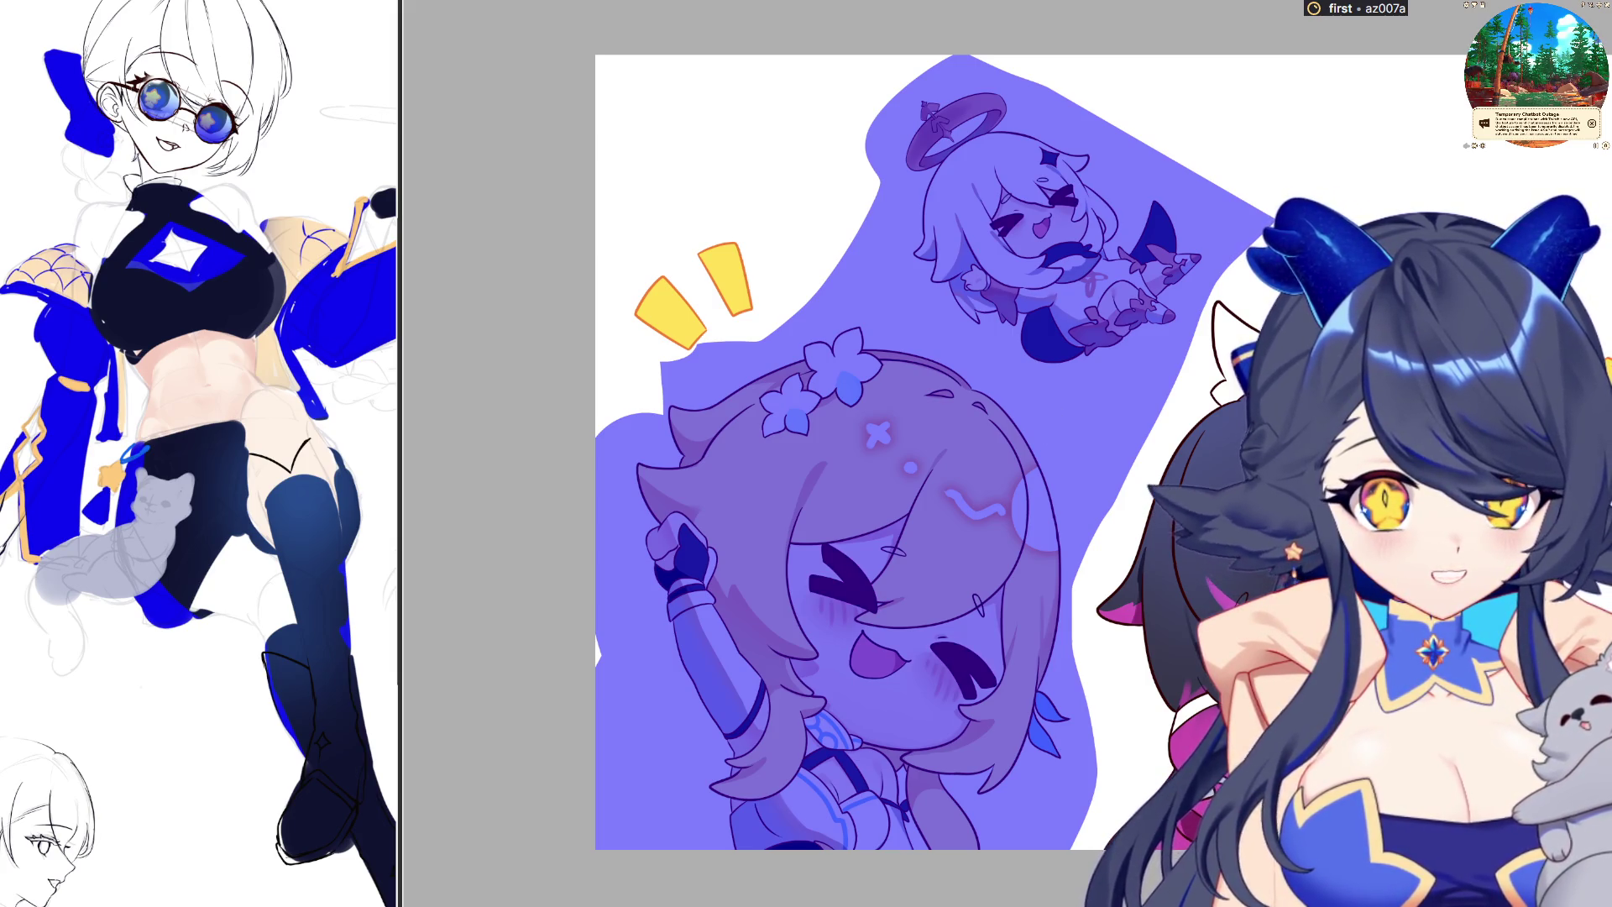
pyautogui.press('q')
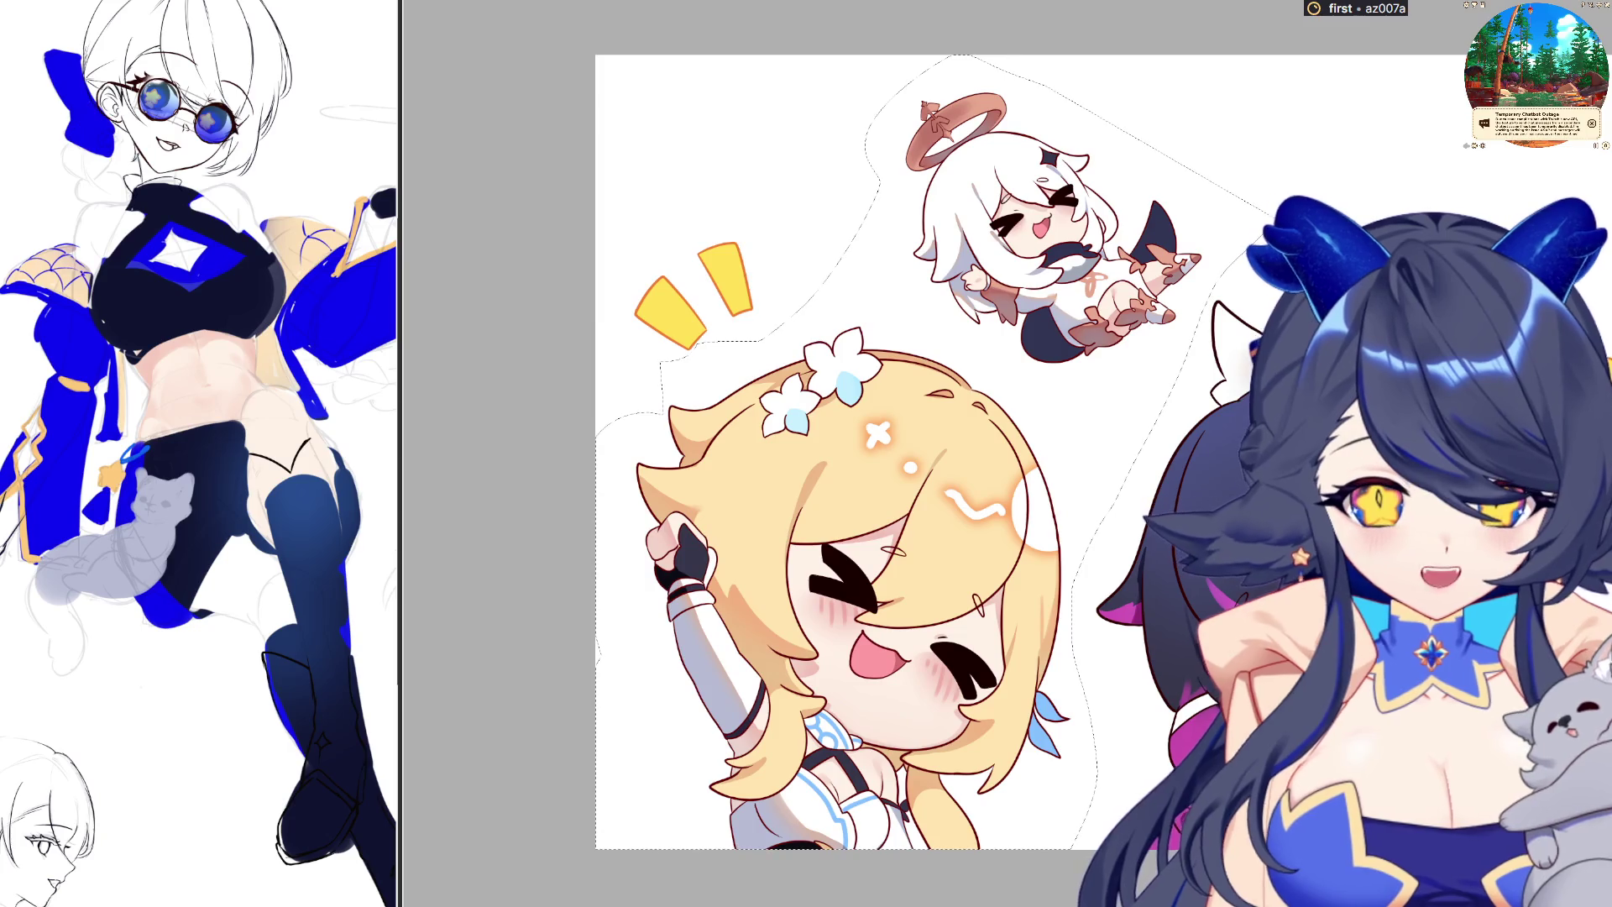
pyautogui.hotkey('ctrl', 'd')
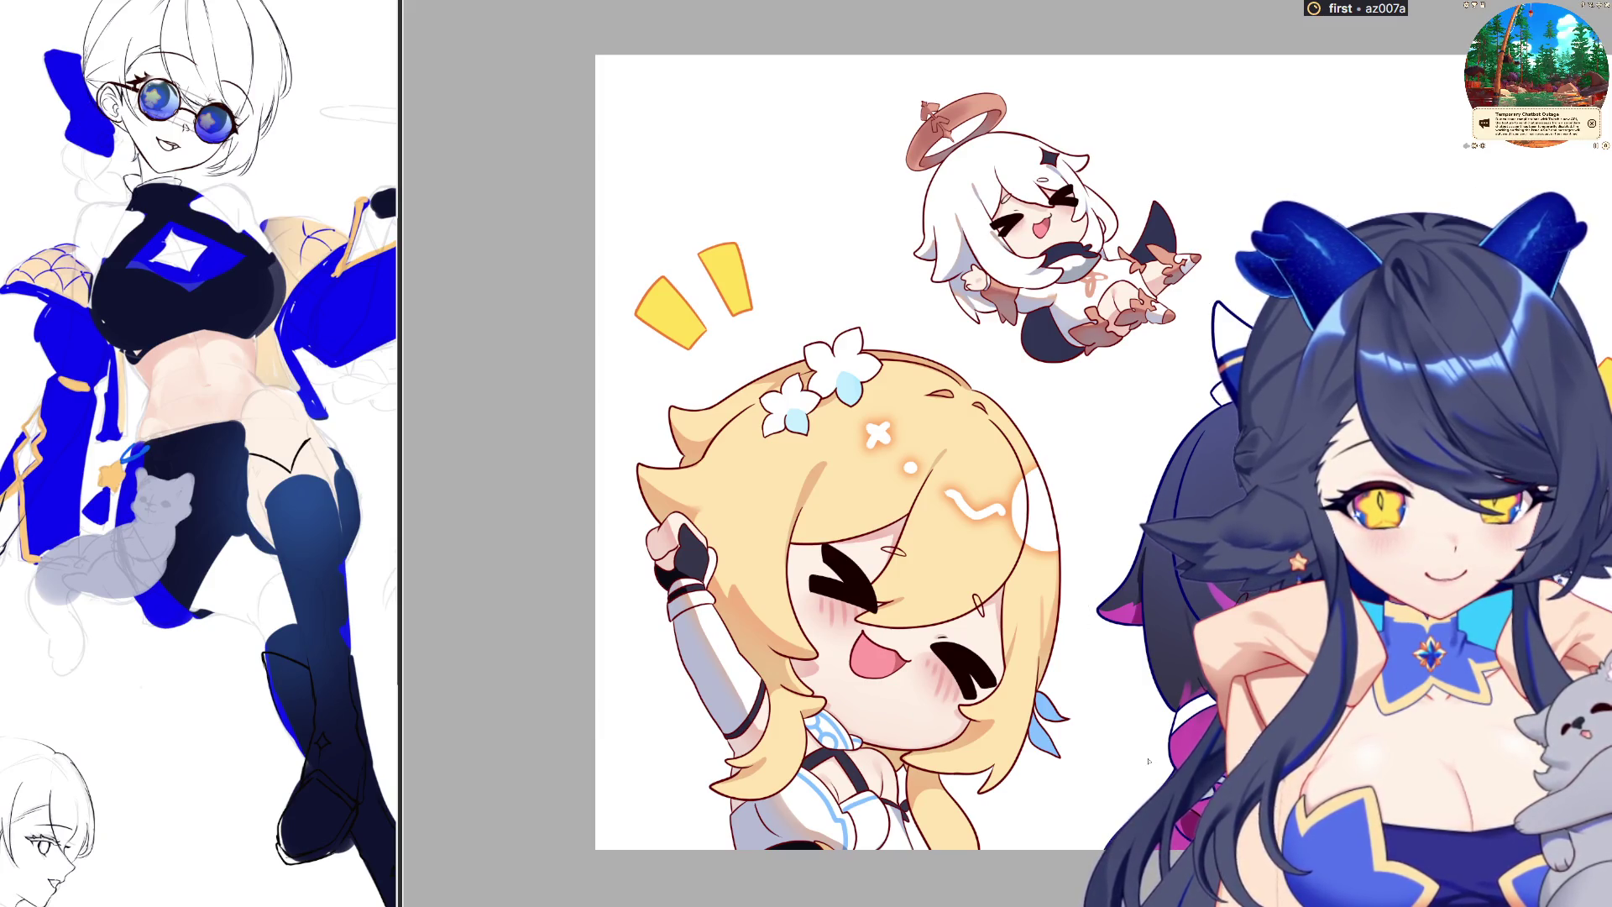
# Paint a short white highlight on the dark-haired chibi's hair beside her face
pyautogui.scroll(-2, 924, 453)
pyautogui.scroll(3, 924, 454)
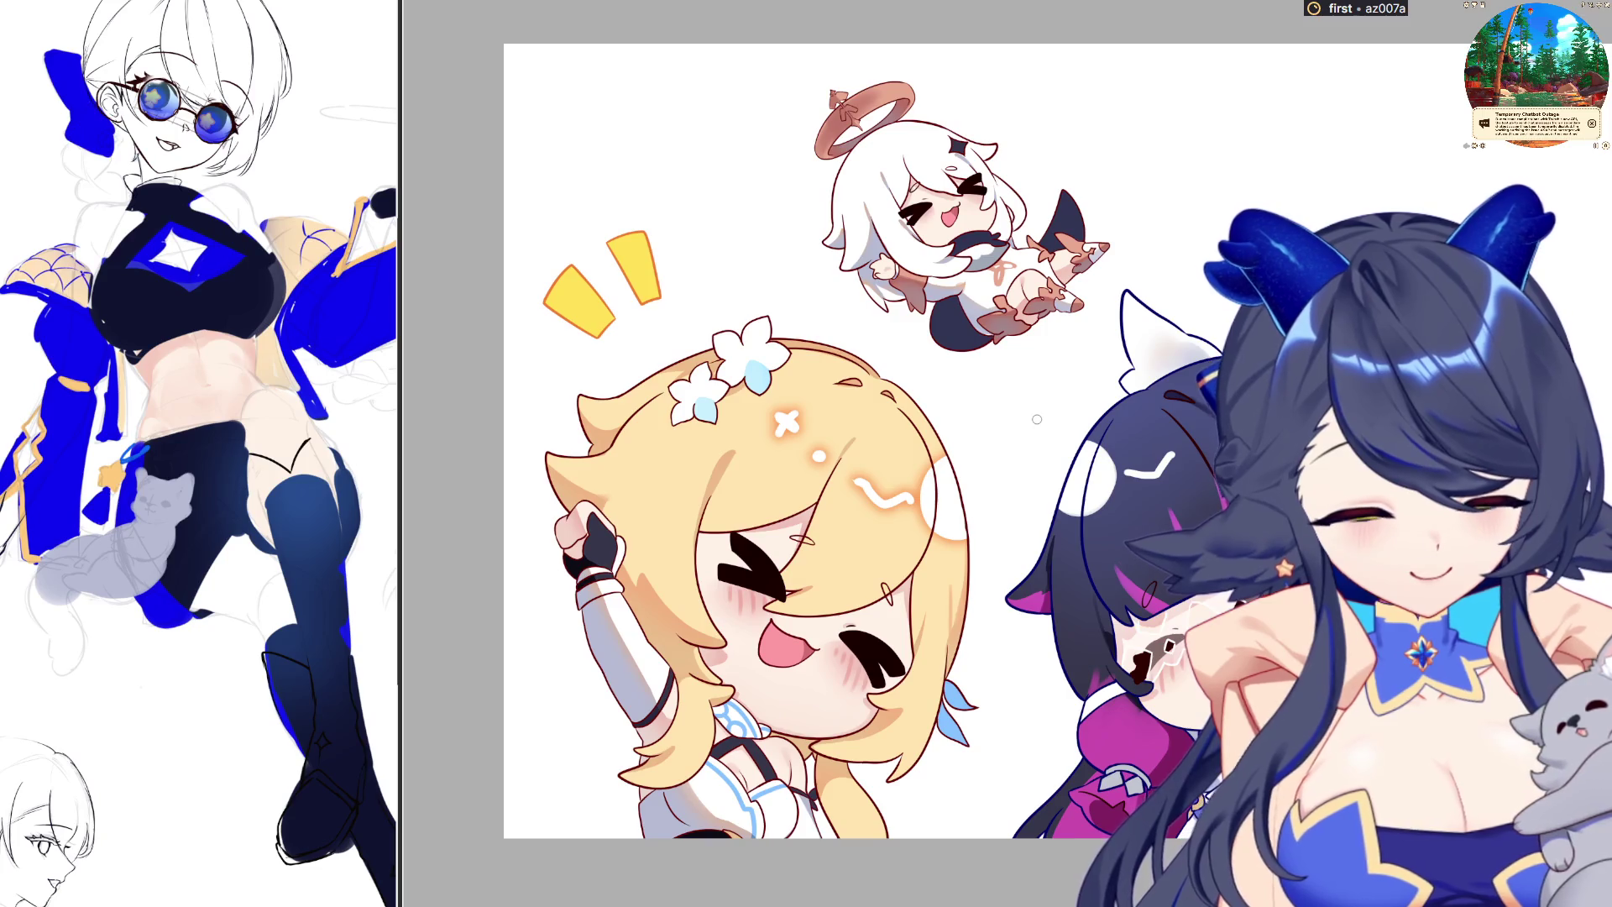
pyautogui.moveTo(1130, 477); pyautogui.dragTo(1188, 450)
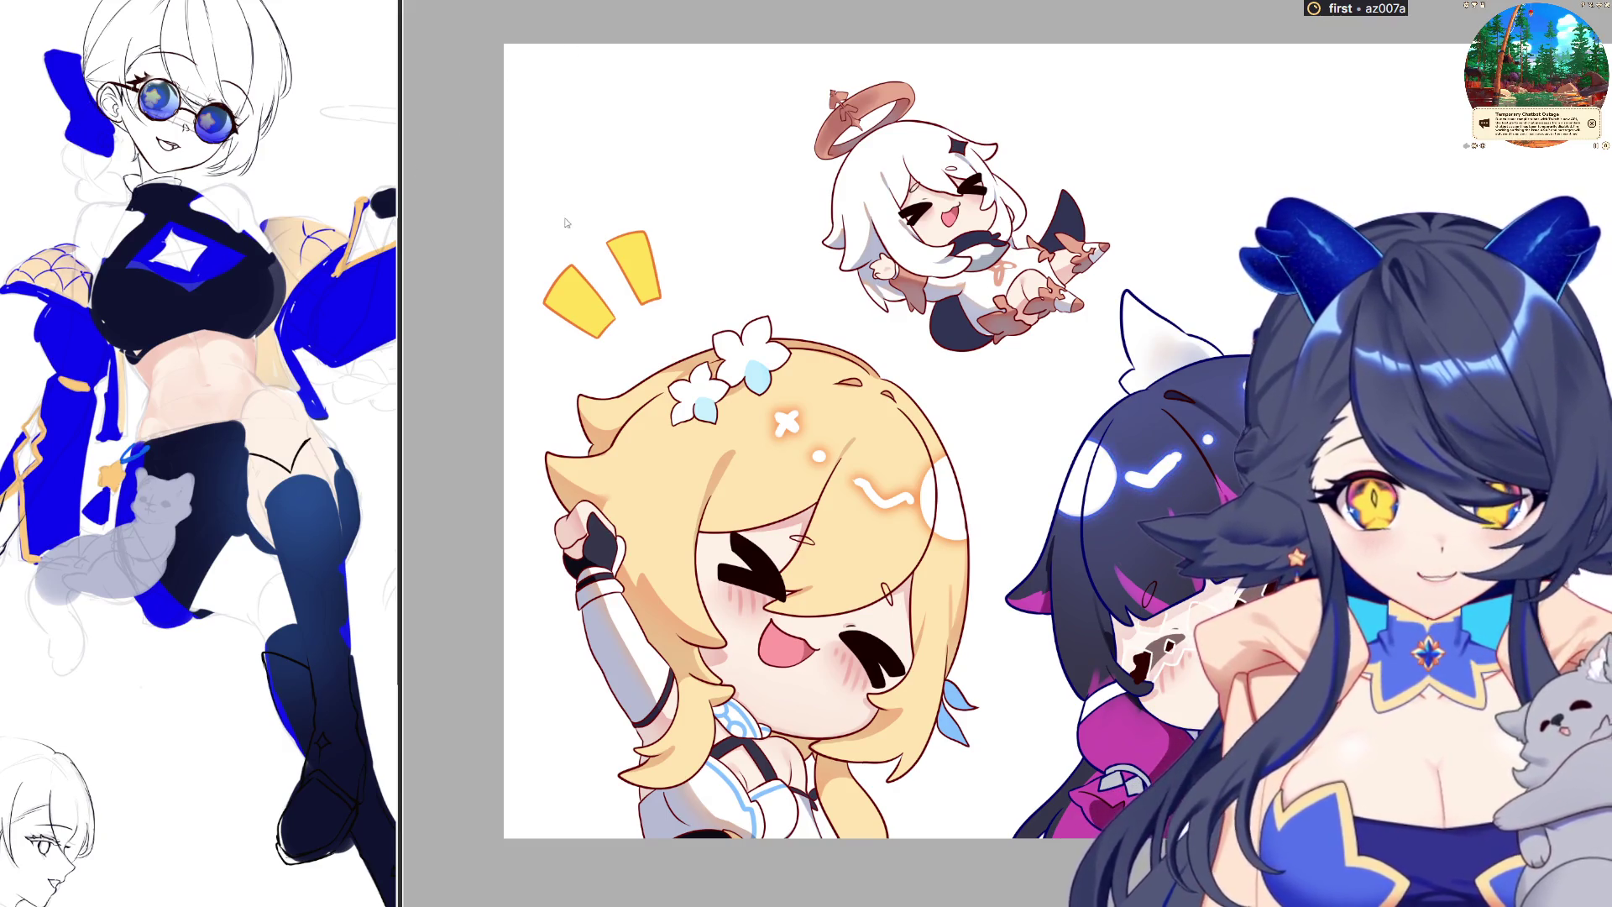
pyautogui.scroll(-1, 1045, 202)
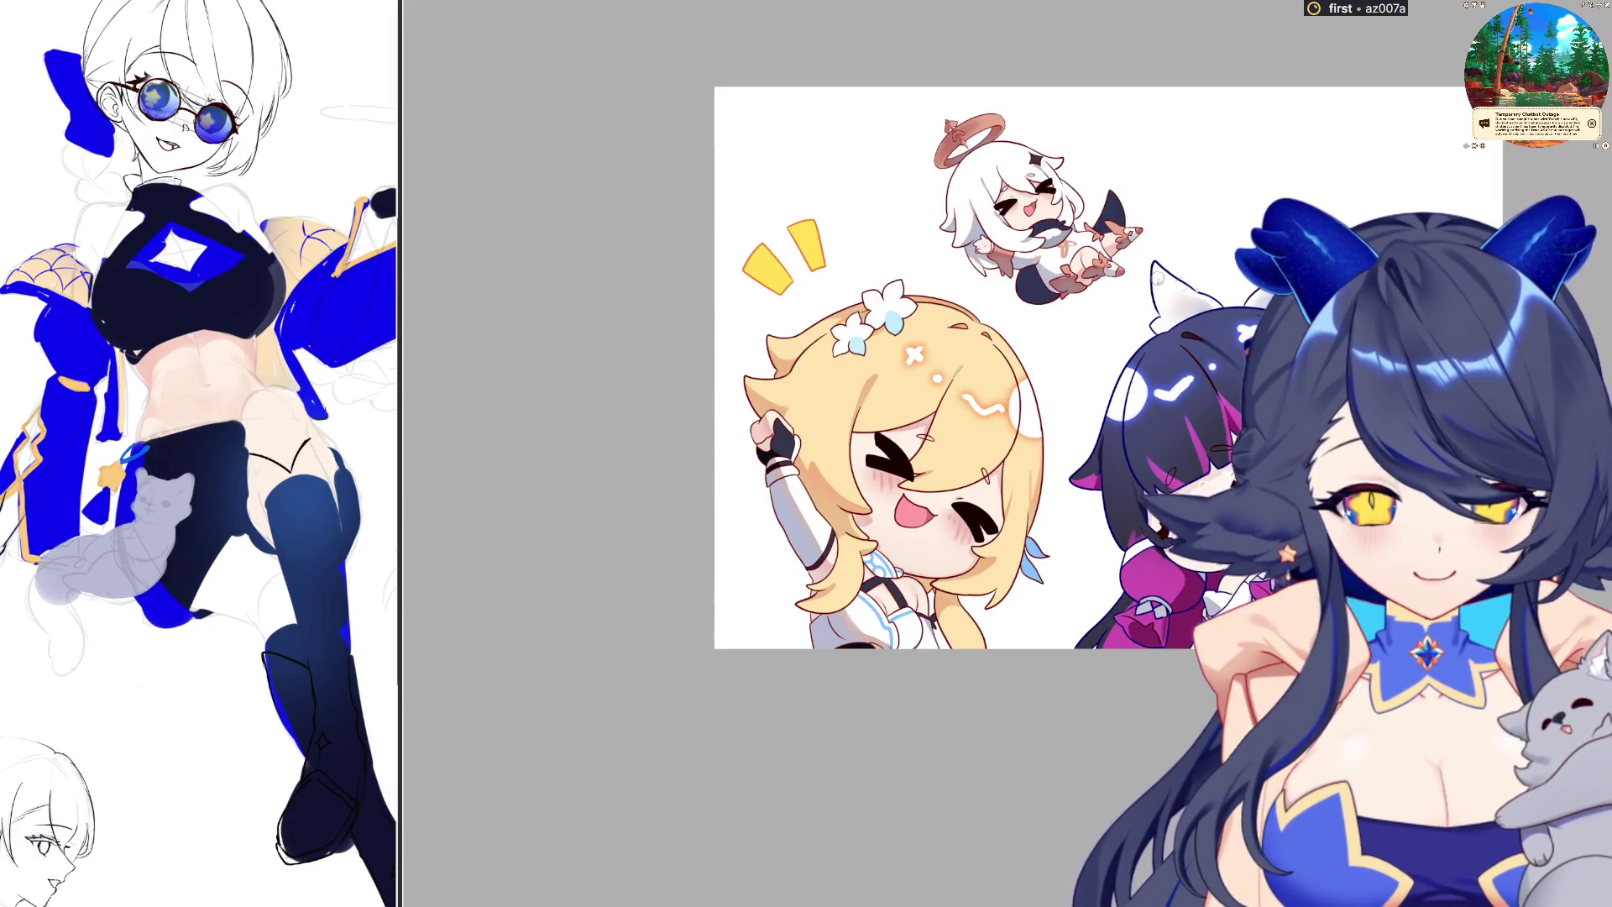
pyautogui.scroll(1, 1044, 202)
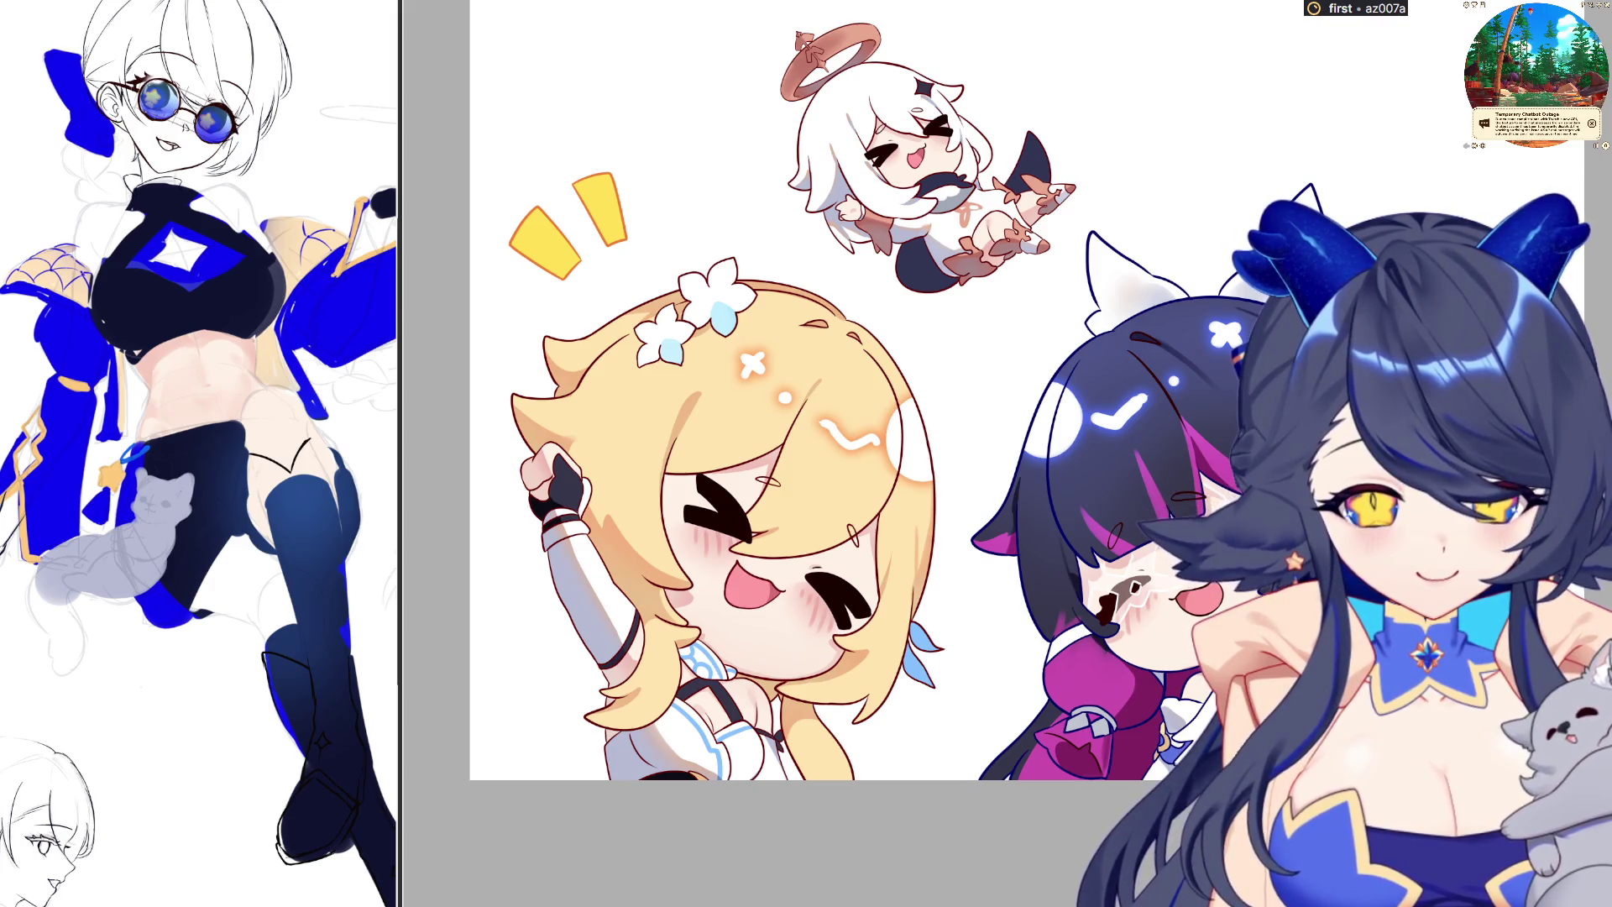
pyautogui.scroll(3, 1140, 660)
pyautogui.scroll(-3, 1140, 660)
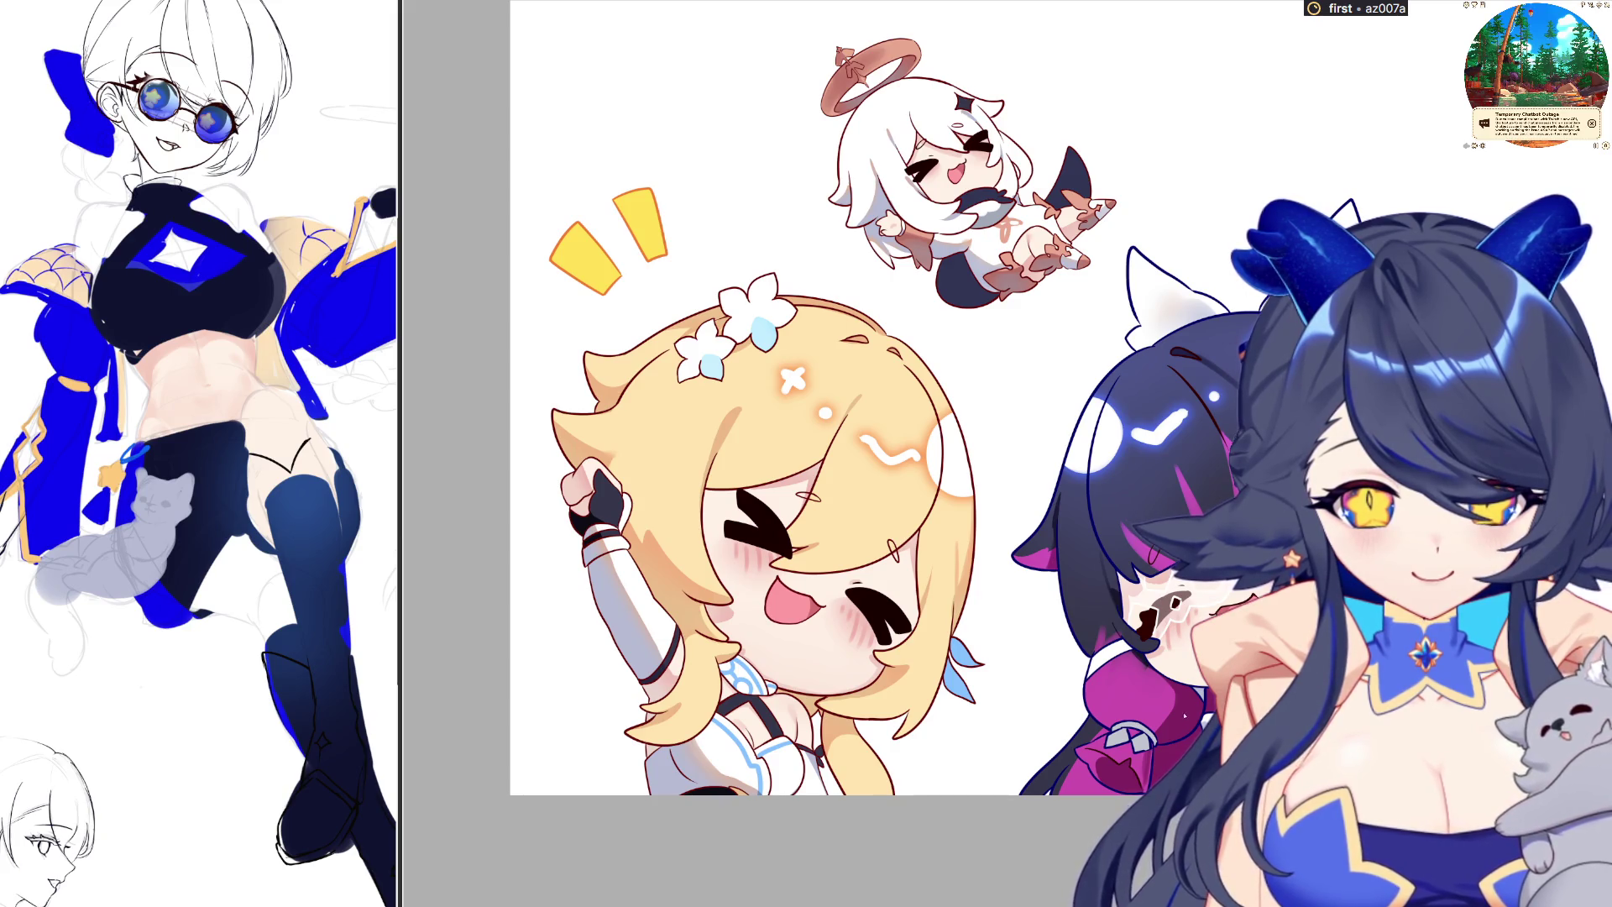
pyautogui.scroll(2, 1133, 747)
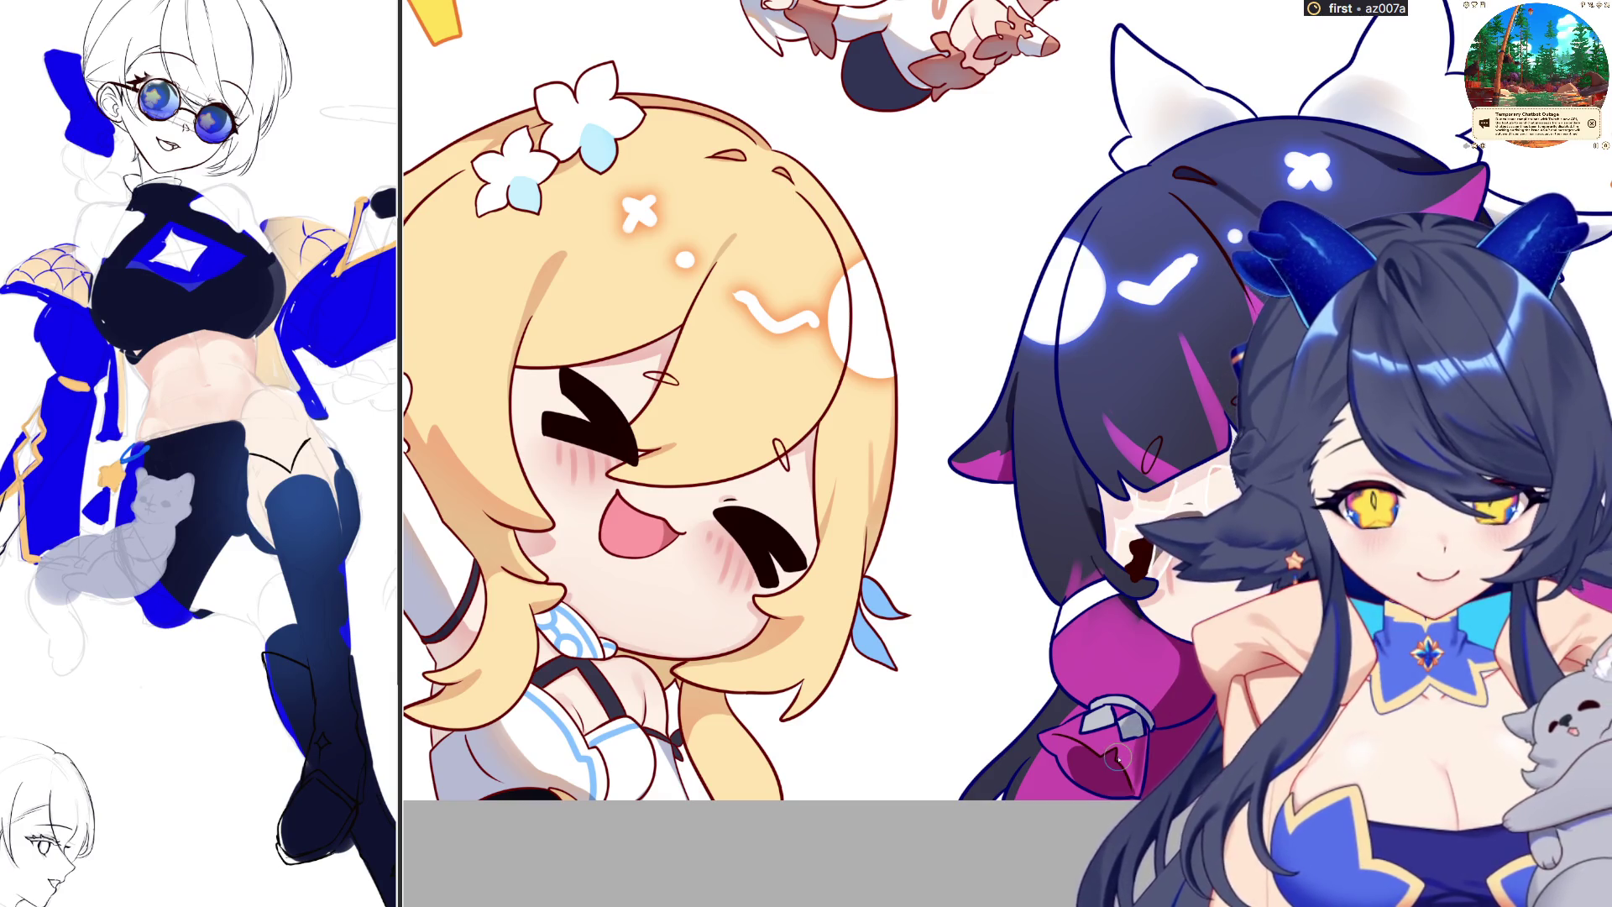
pyautogui.scroll(-2, 1178, 708)
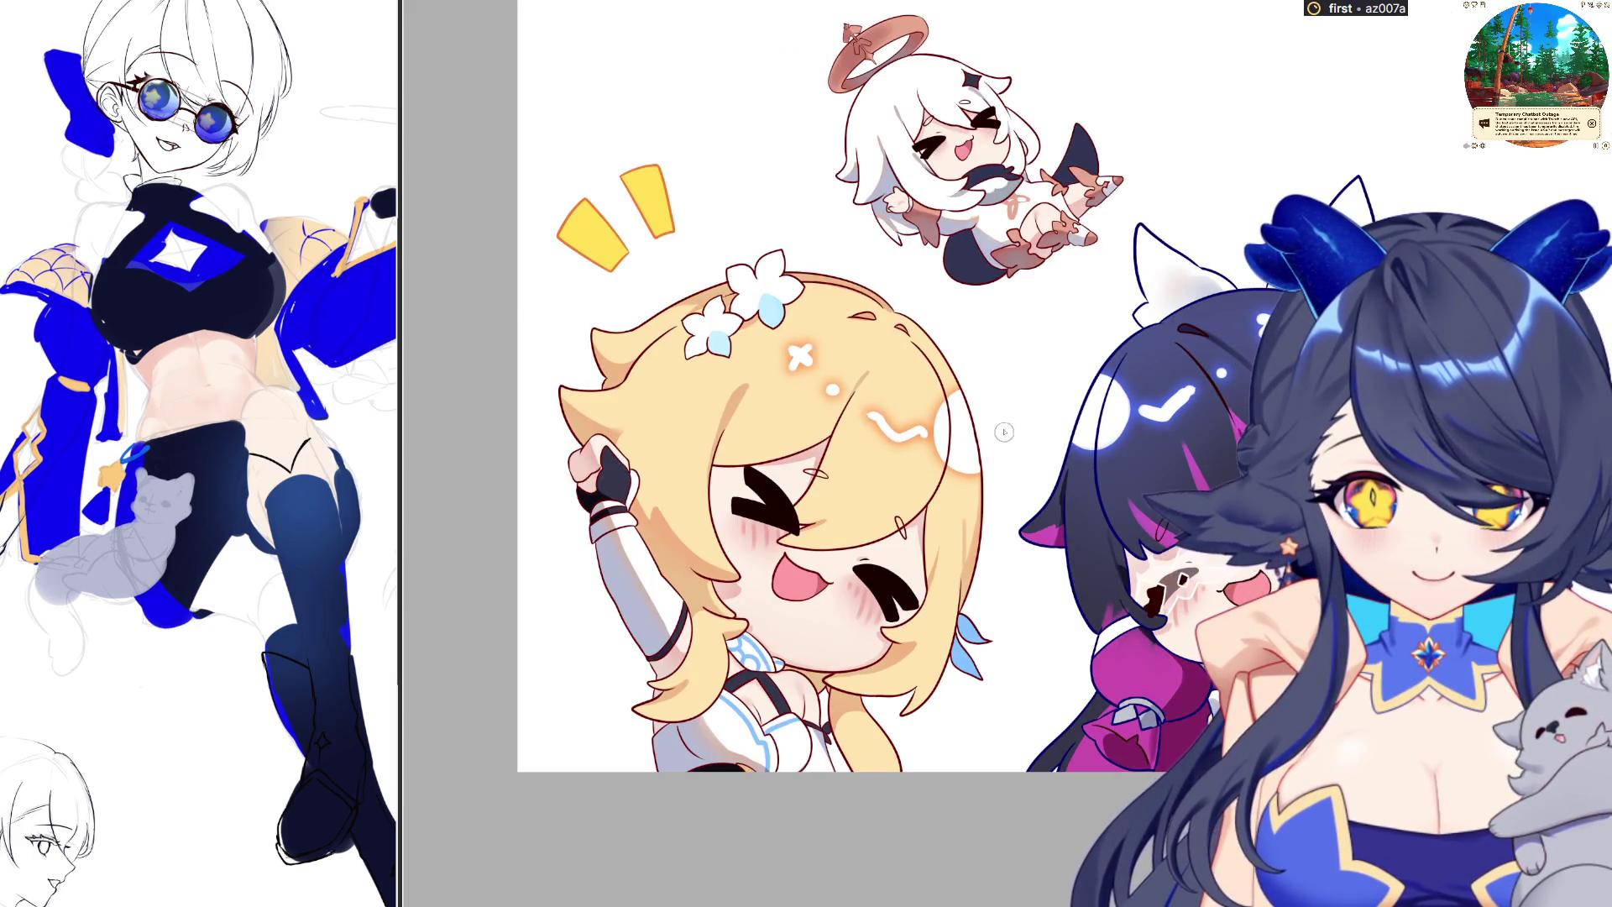
pyautogui.scroll(2, 999, 478)
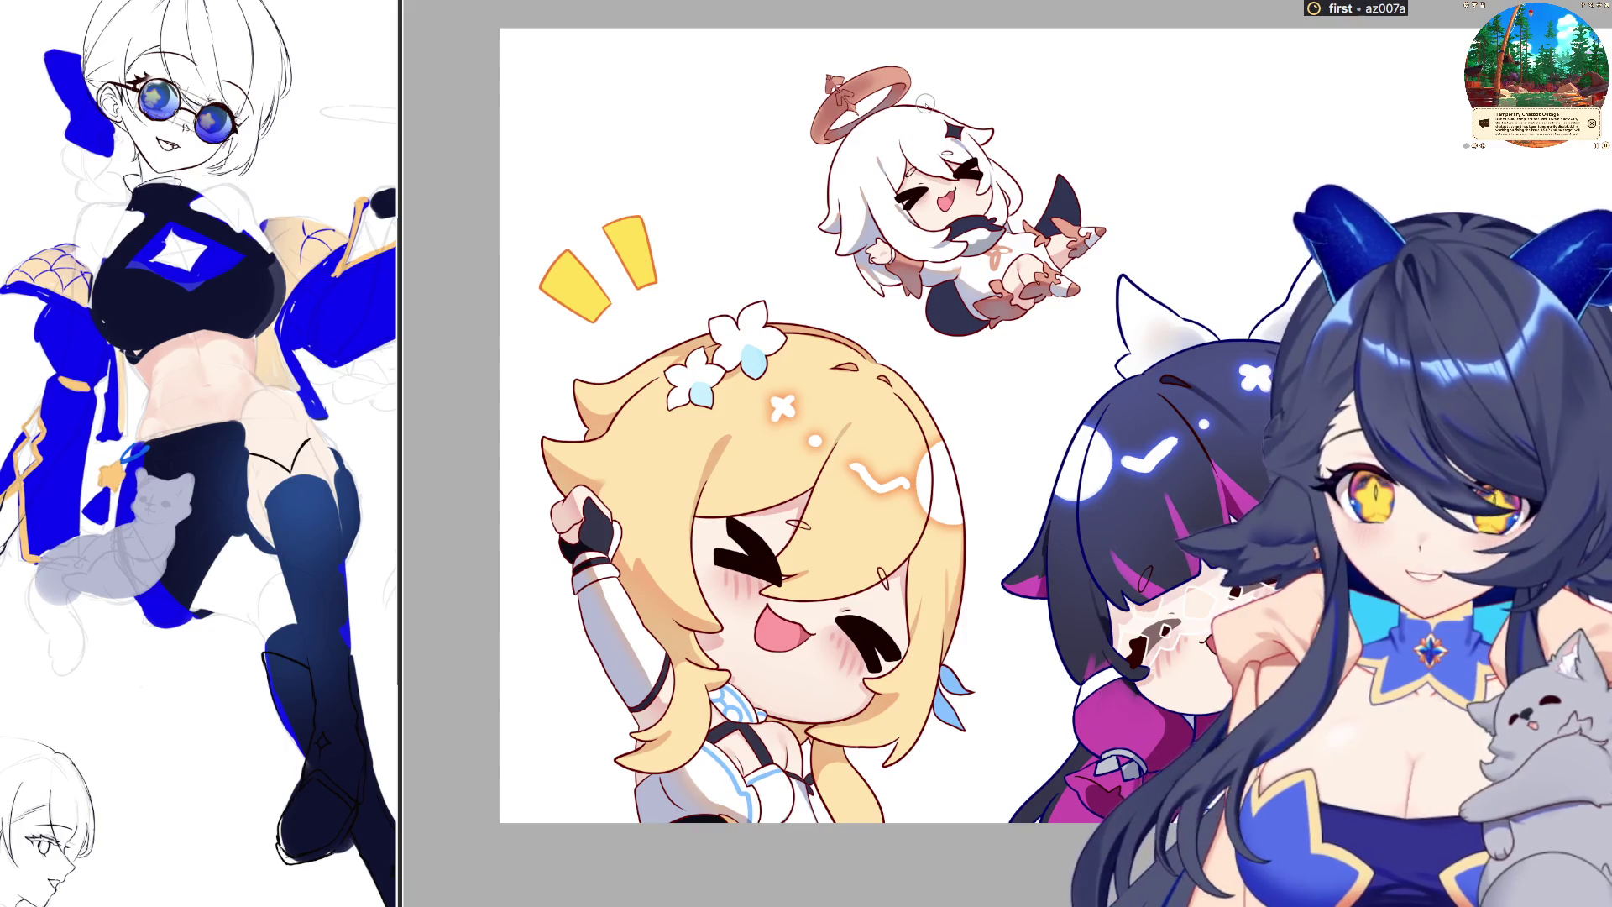
pyautogui.scroll(1, 1008, 336)
pyautogui.scroll(1, 1007, 336)
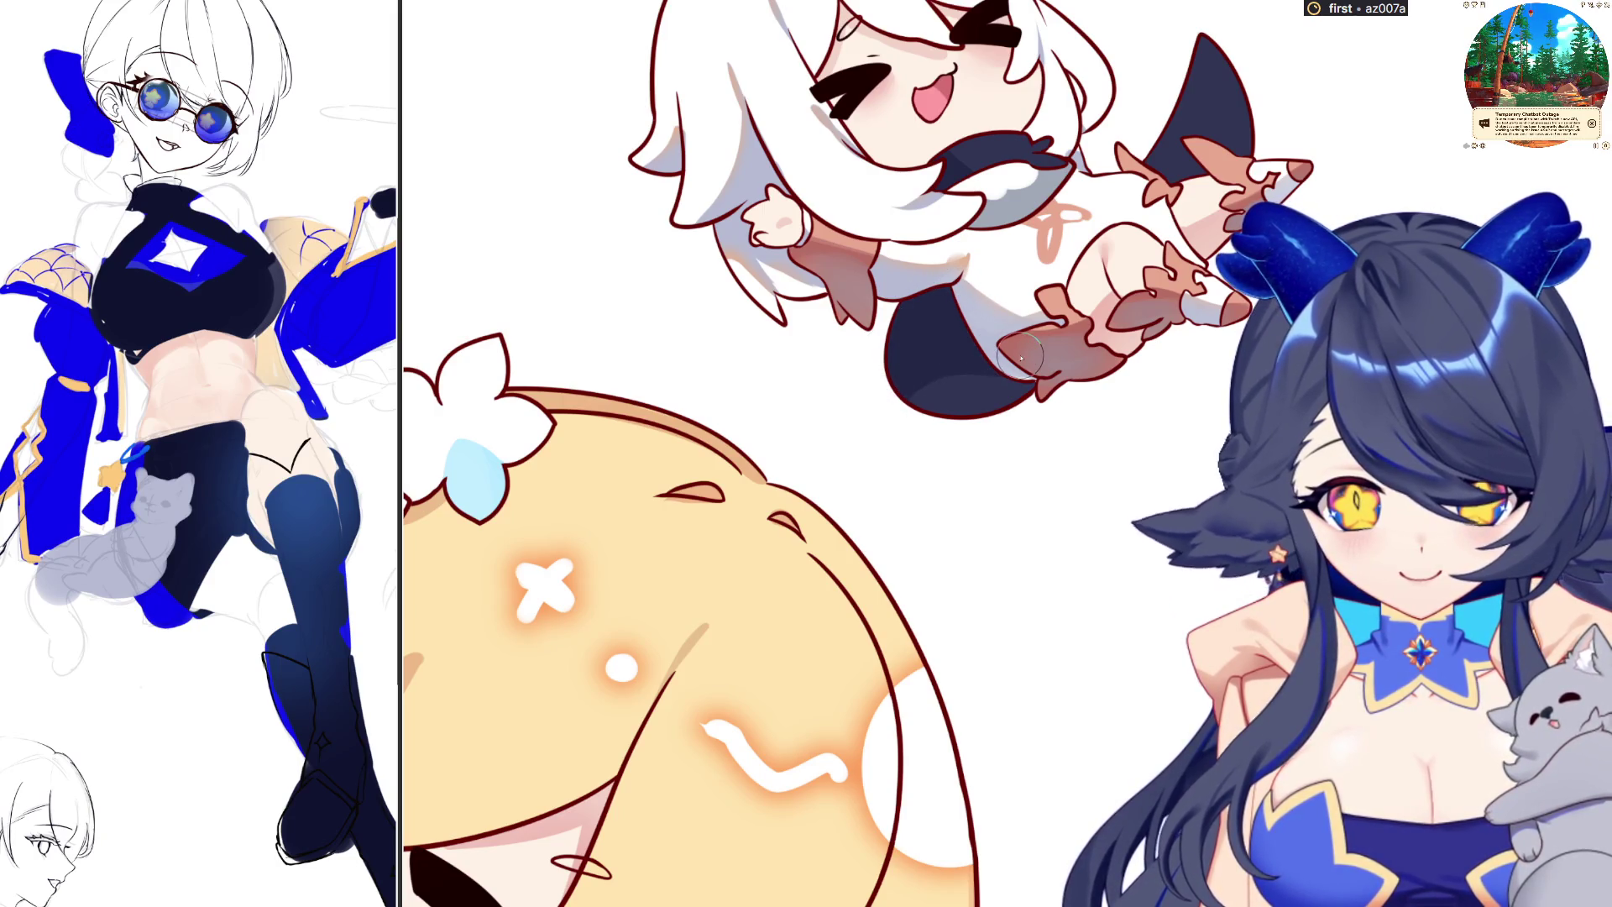
# Paint a lighter diagonal band on the chibi's dark leg and fill the navy triangle behind her arm blue
pyautogui.moveTo(991, 335); pyautogui.dragTo(920, 412)
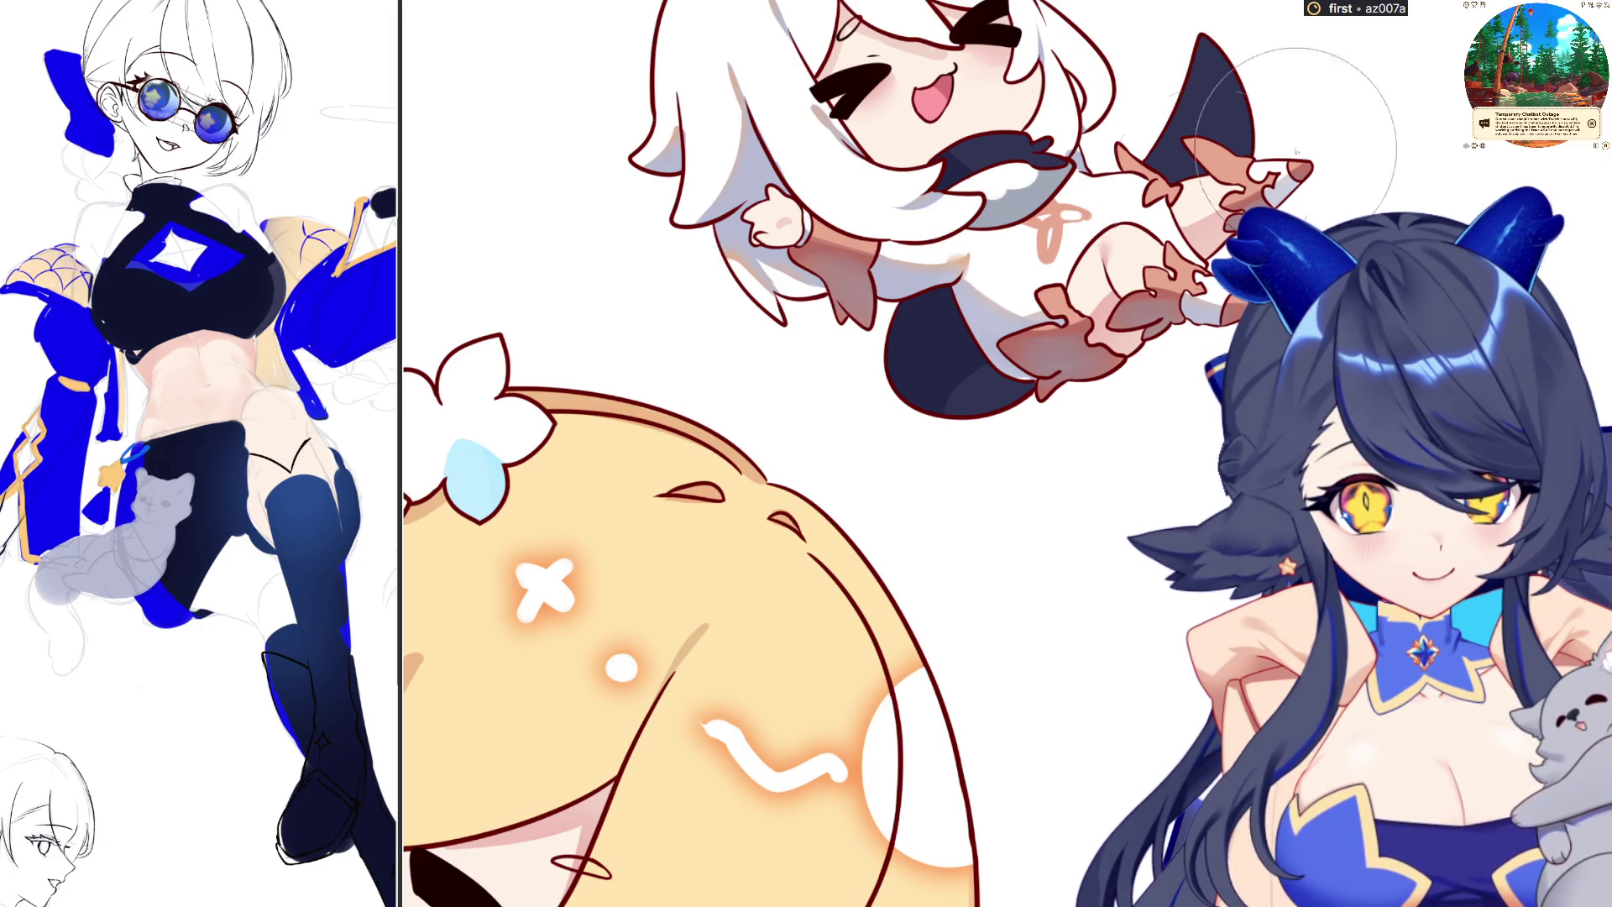
pyautogui.moveTo(1201, 168); pyautogui.dragTo(1184, 93)
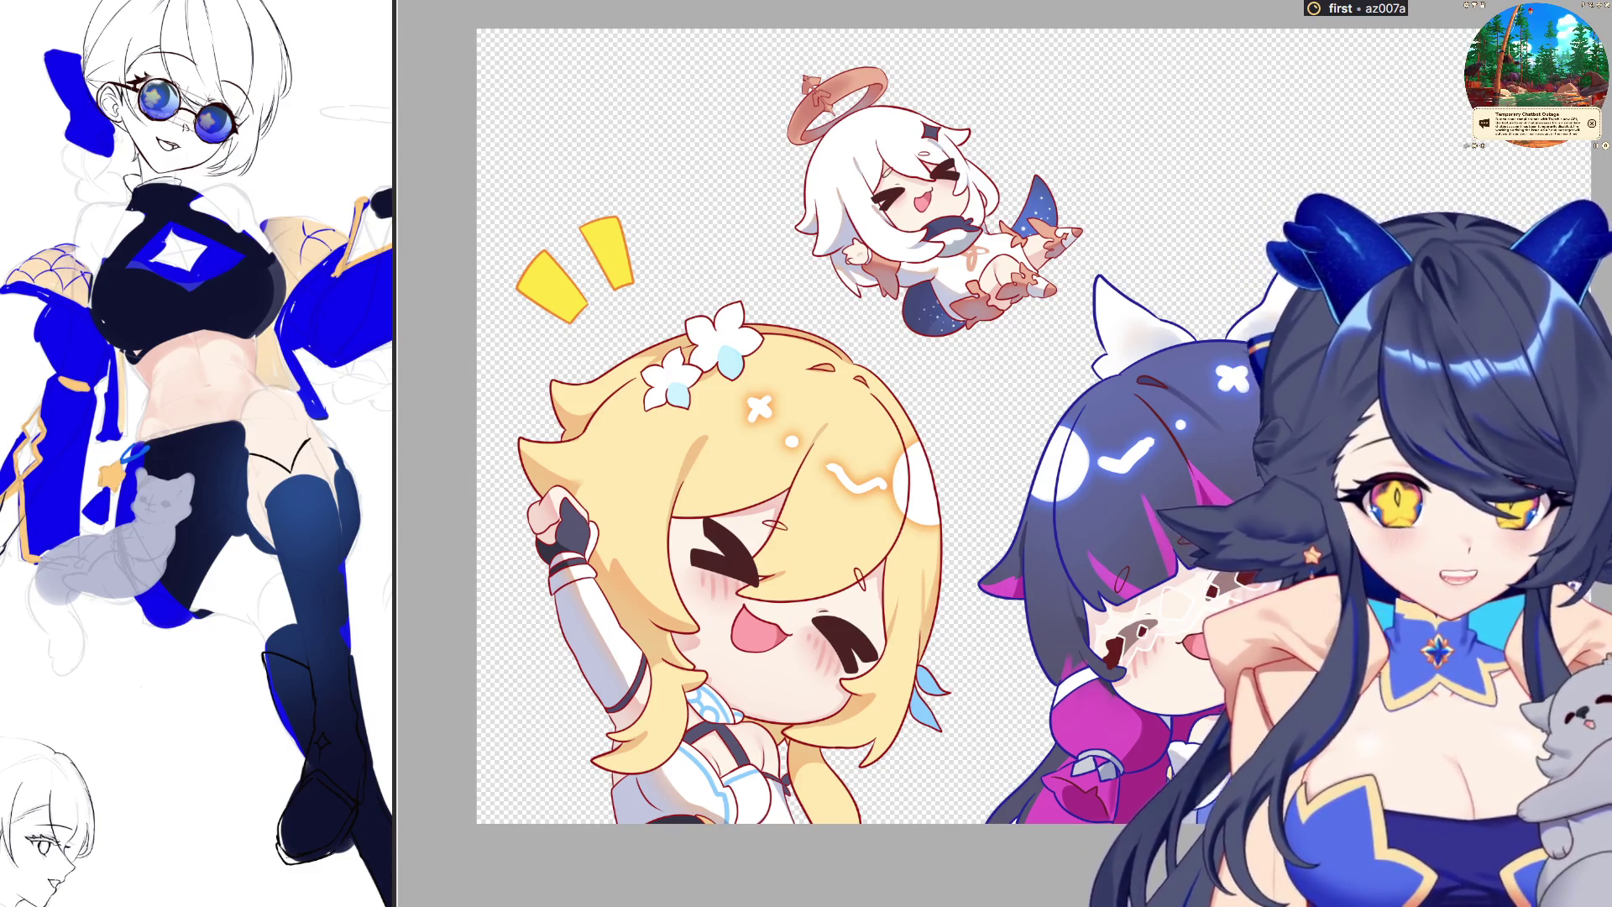
# Undo to bring back the white background behind the illustration
pyautogui.hotkey('ctrl', 'z')
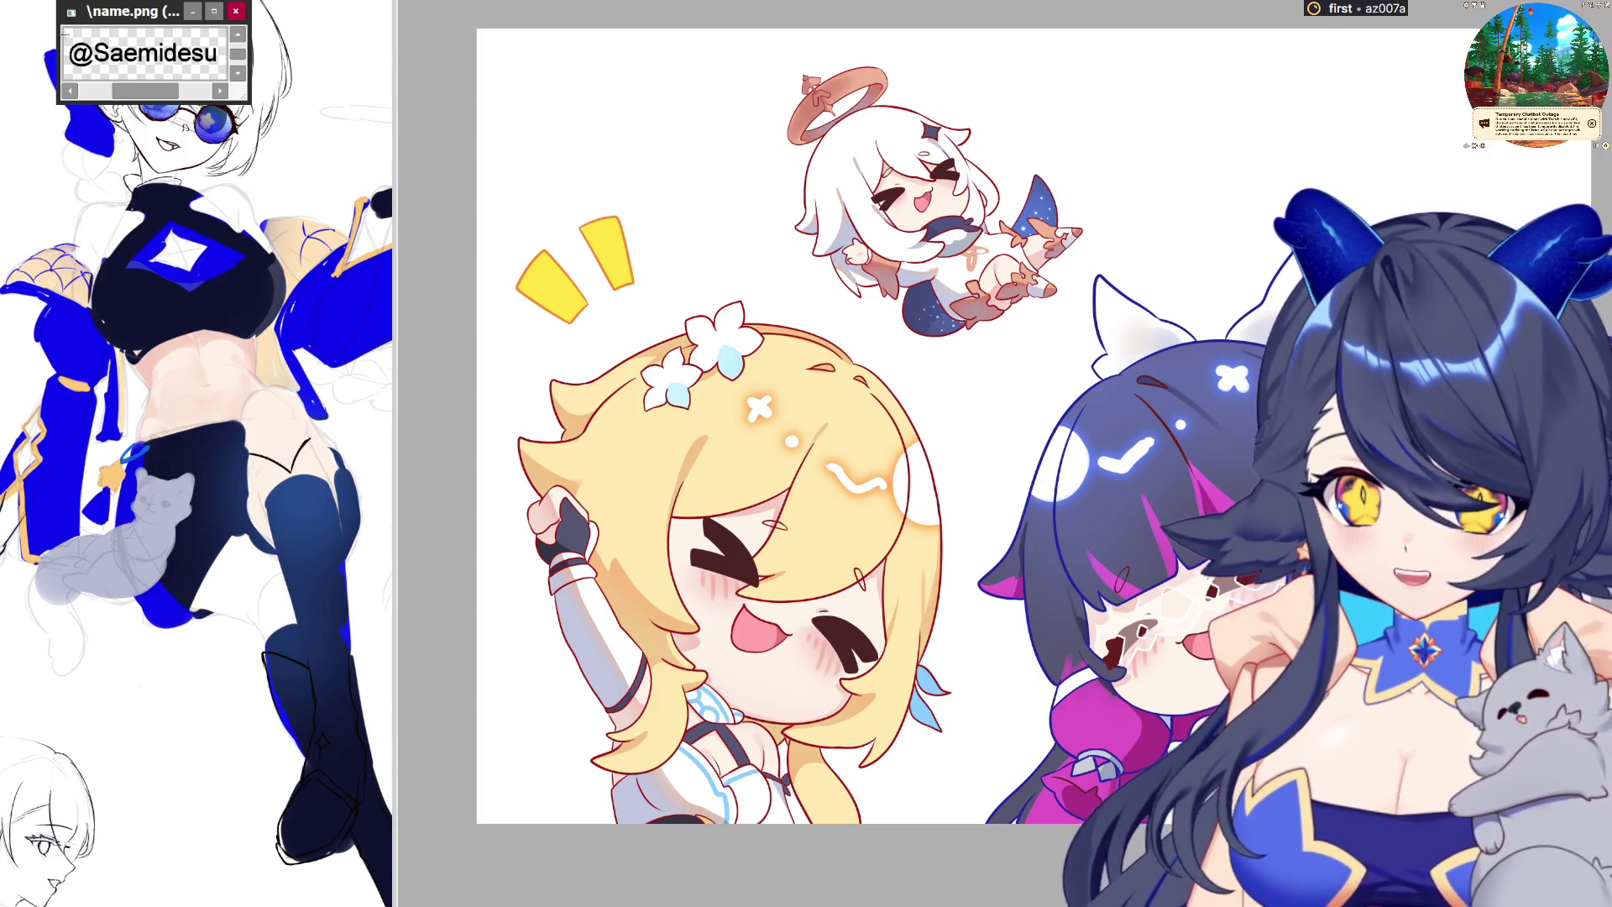
# Paste the signature, move it to the lower middle of the illustration, and close the document
pyautogui.click(987, 157)
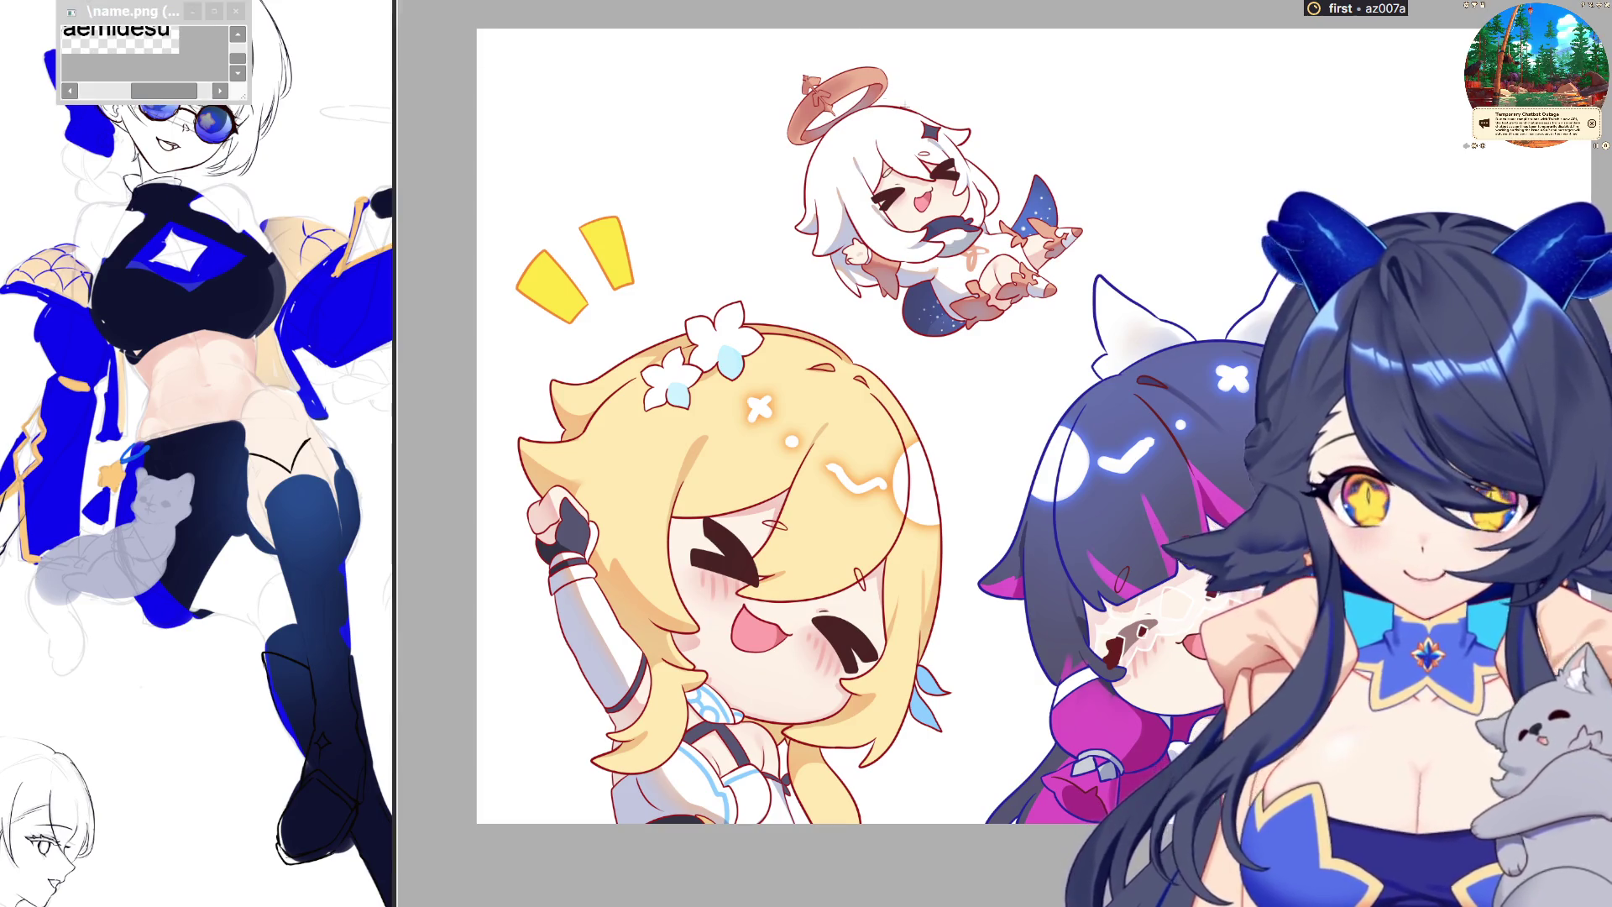
pyautogui.hotkey('ctrl', 'v')
pyautogui.moveTo(529, 40); pyautogui.dragTo(1167, 735)
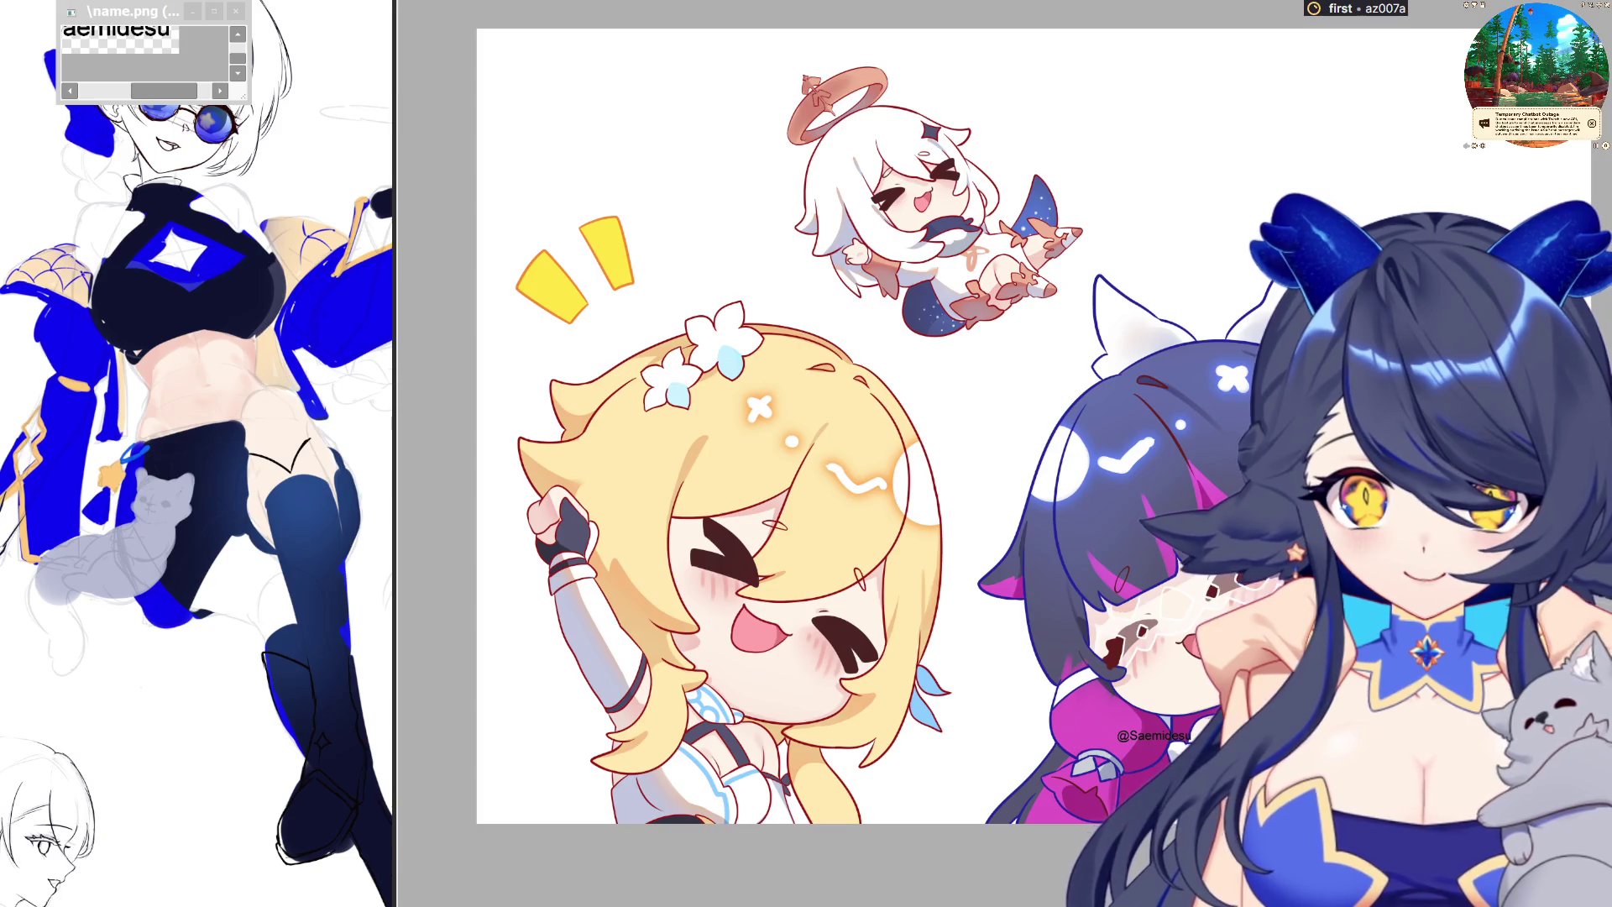
pyautogui.hotkey('ctrl', 'w')
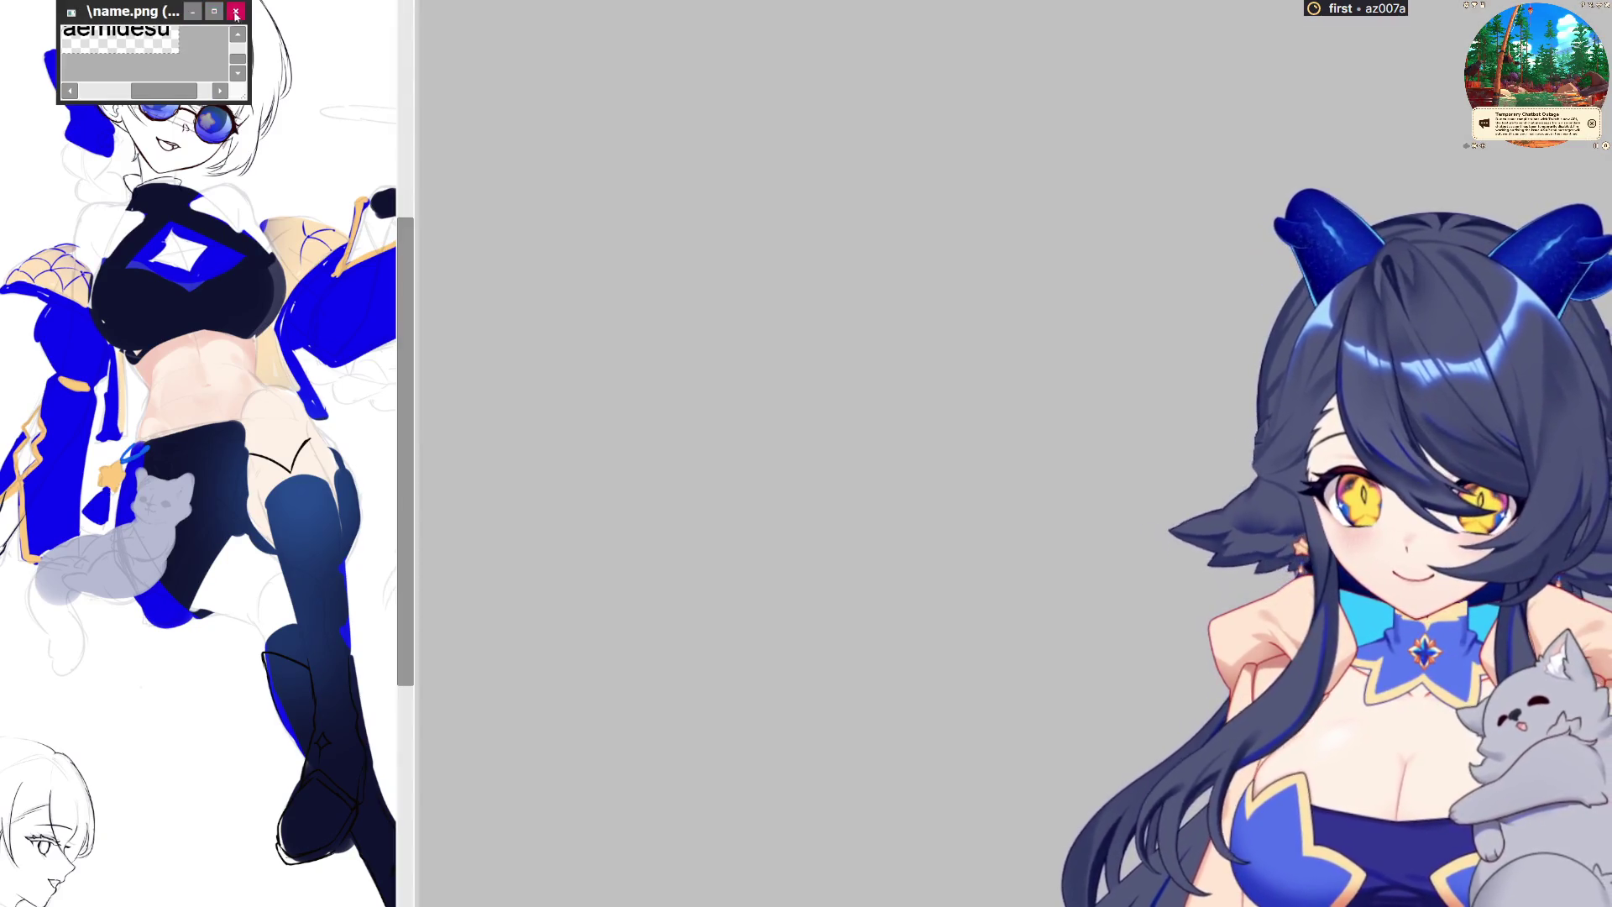
# Close name.png and move the ld.png chibi reference window up and left
pyautogui.hotkey('ctrl', 'w')
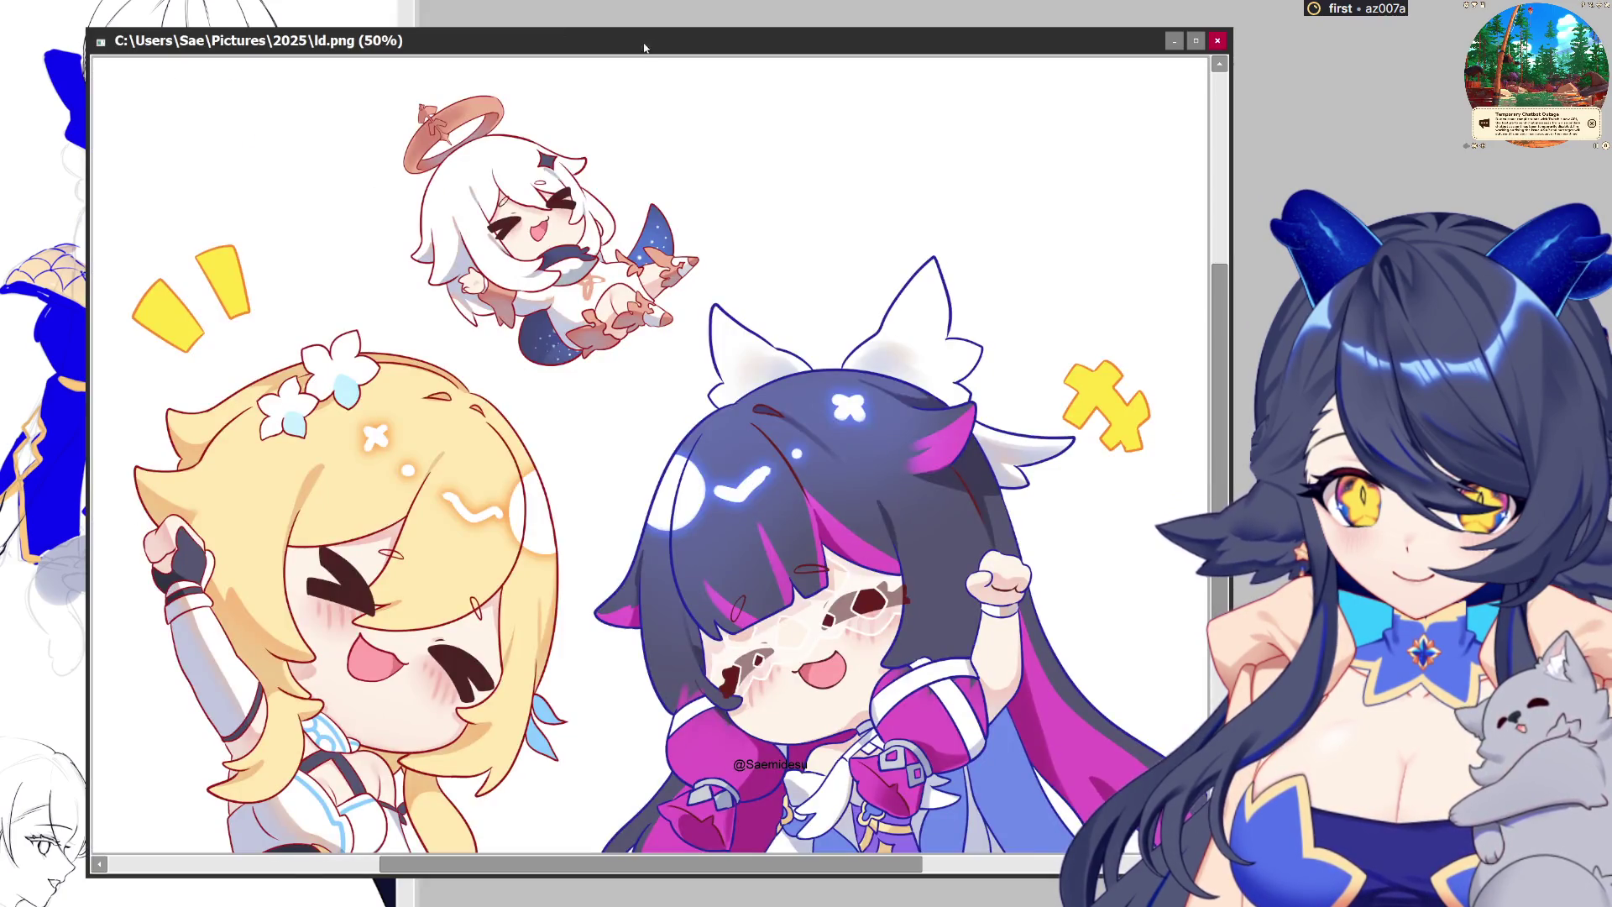
pyautogui.moveTo(1228, 875)
pyautogui.mouseDown()
pyautogui.moveTo(1102, 749)
pyautogui.moveTo(421, 321)
pyautogui.mouseUp()
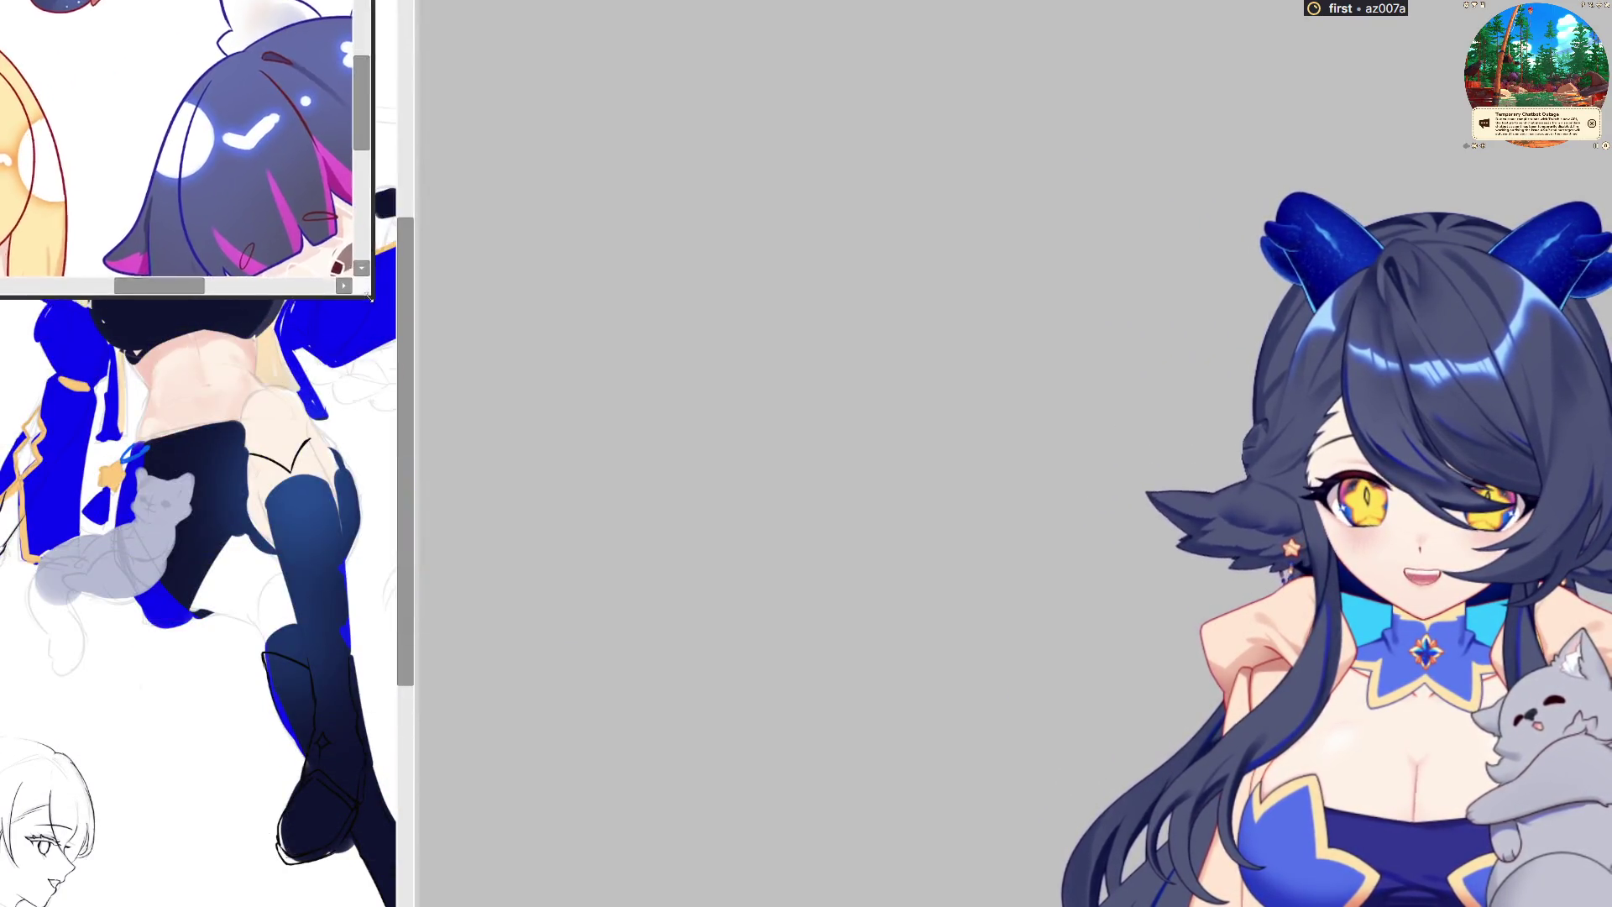
pyautogui.scroll(2, 407, 99)
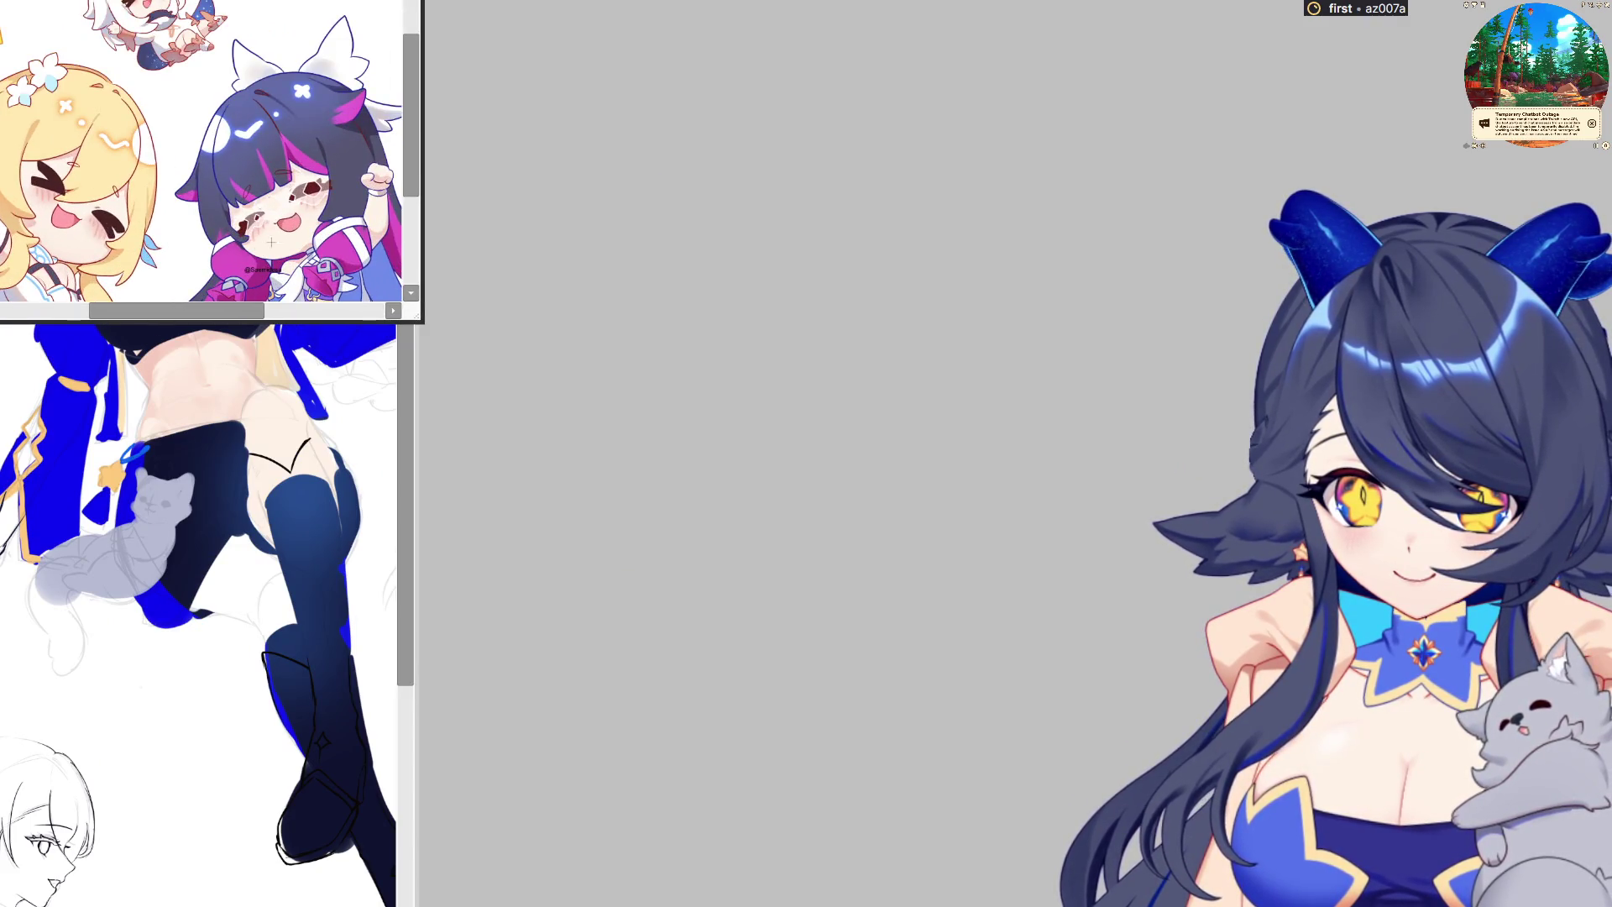
pyautogui.scroll(1, 406, 99)
pyautogui.click(307, 401)
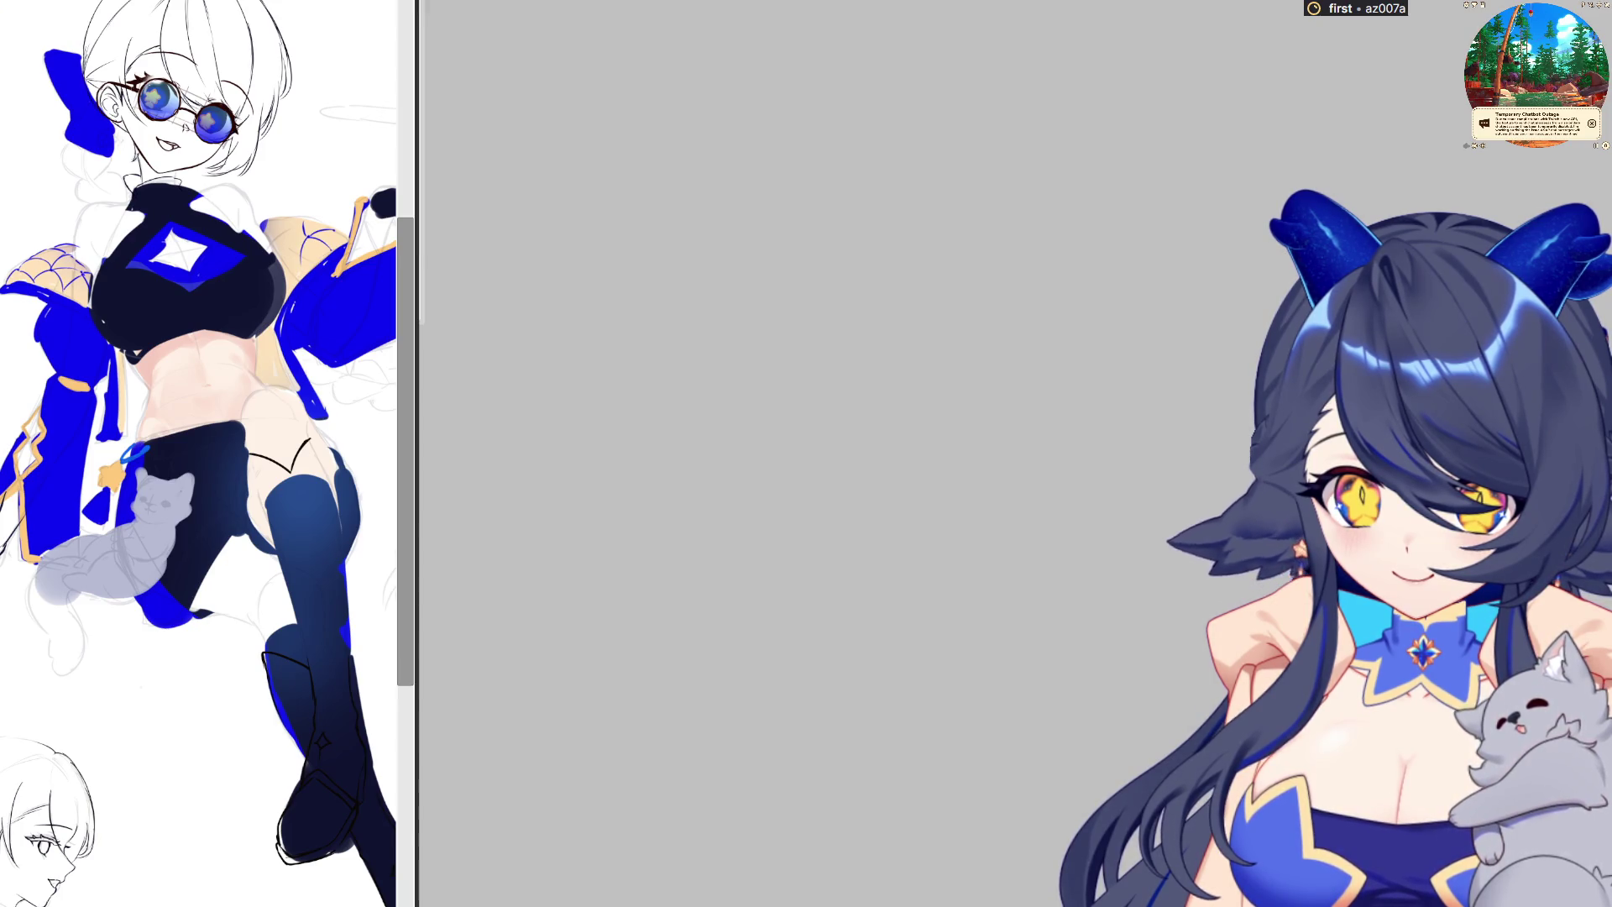
# Resize the uigf.psd window below the chibi reference and dock it into the main canvas area
pyautogui.moveTo(259, 2)
pyautogui.mouseDown()
pyautogui.moveTo(259, 362)
pyautogui.moveTo(259, 279)
pyautogui.mouseUp()
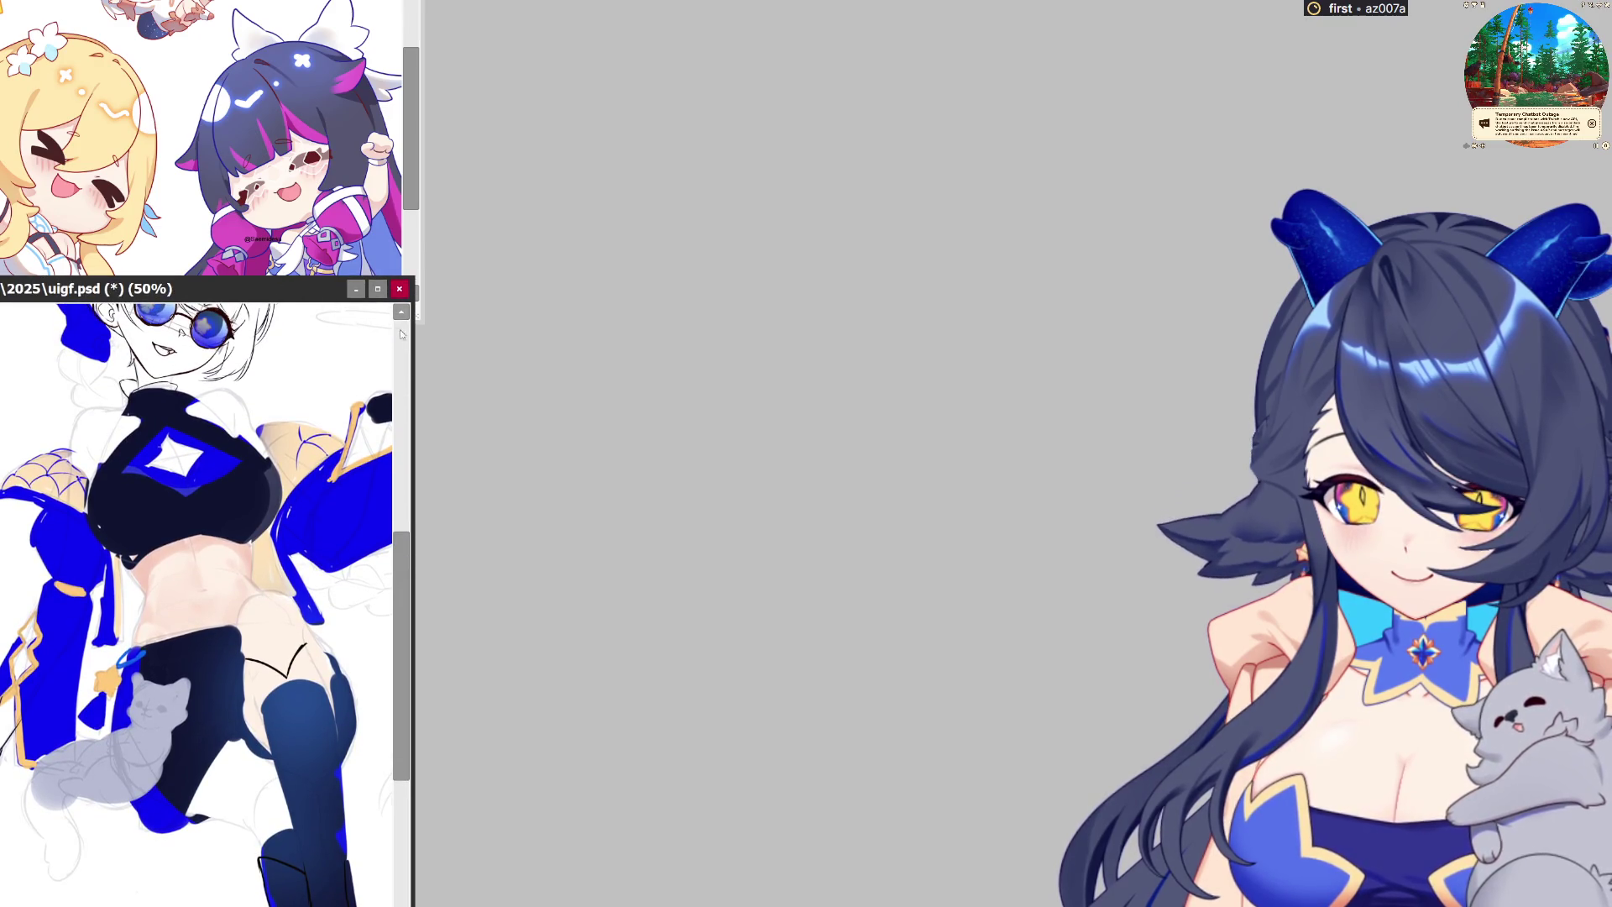
pyautogui.moveTo(411, 331); pyautogui.dragTo(426, 331)
pyautogui.click(241, 277)
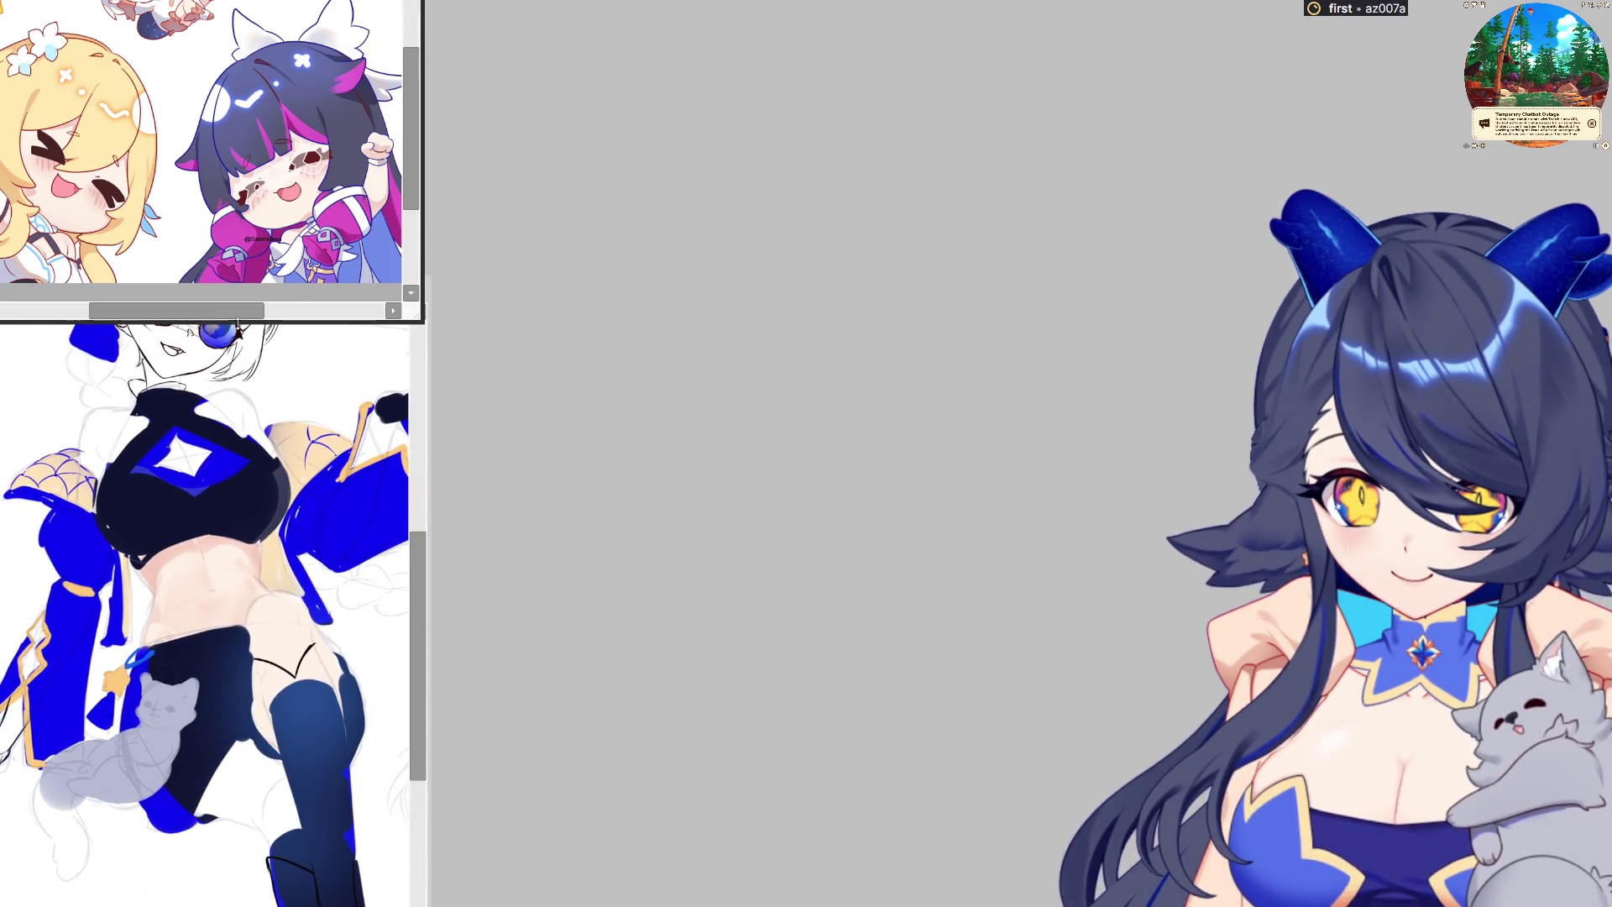
pyautogui.click(241, 286)
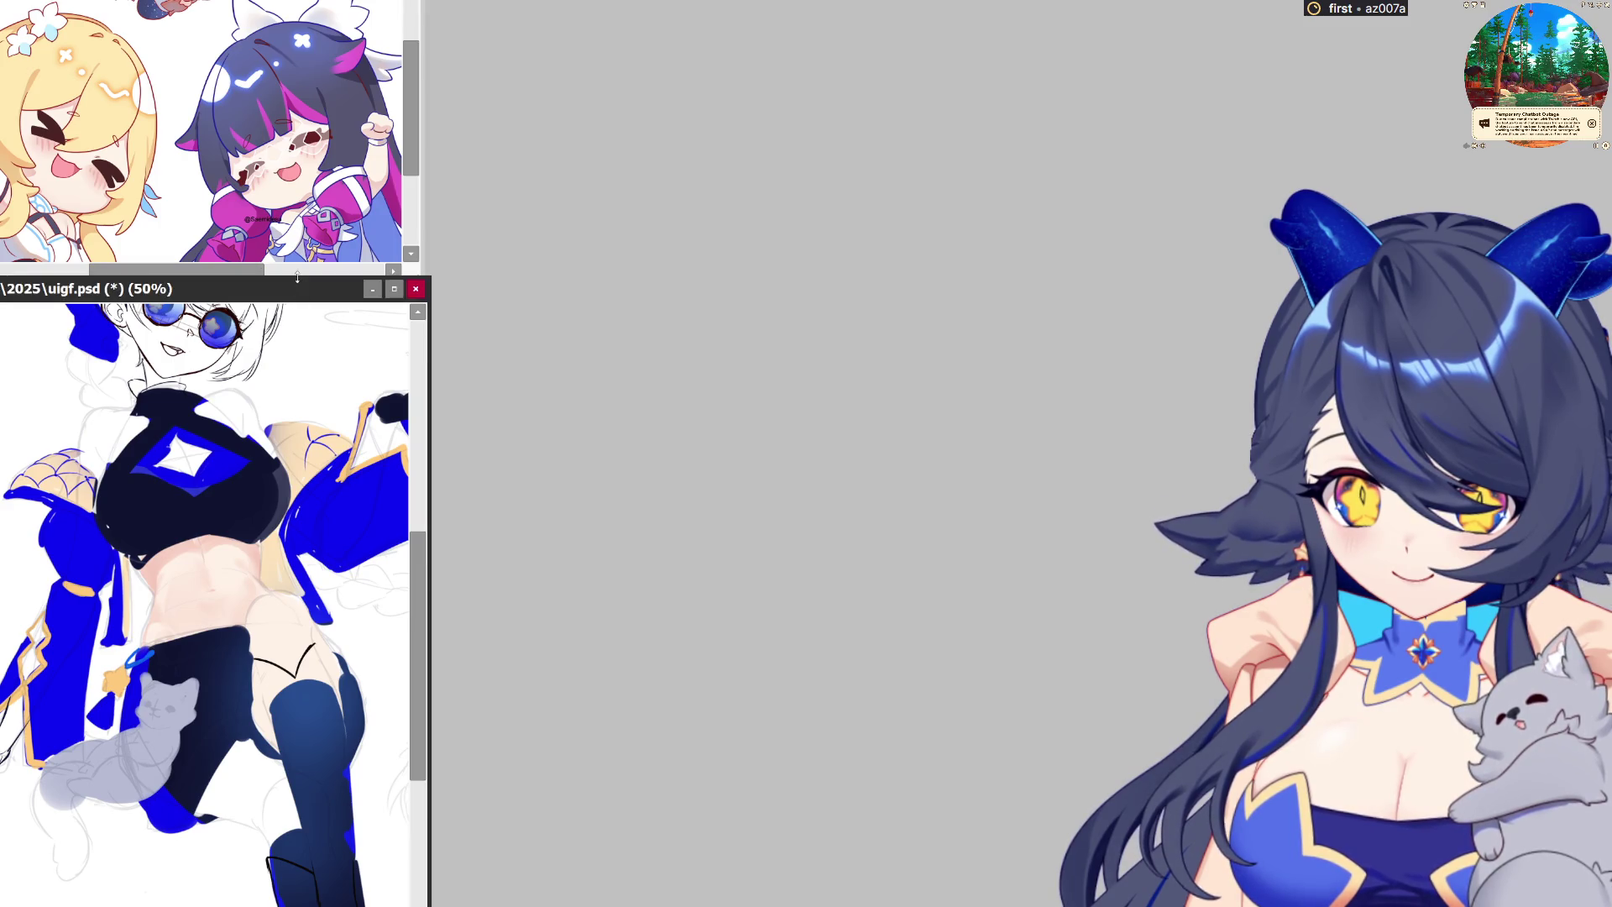
pyautogui.moveTo(297, 277); pyautogui.dragTo(298, 262)
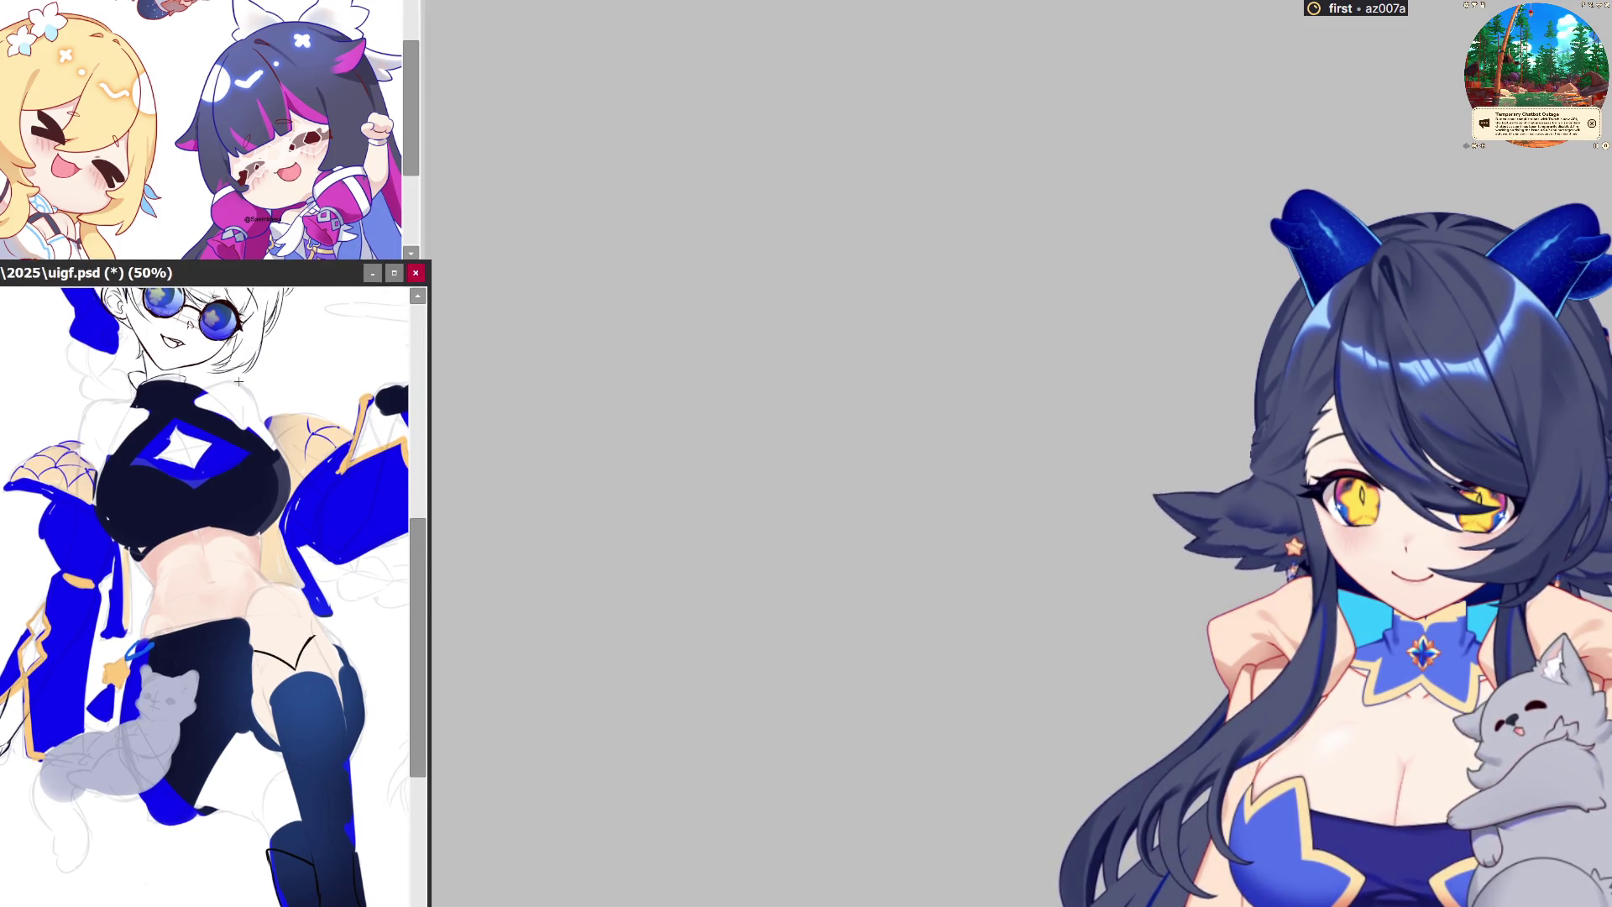
pyautogui.scroll(-1, 238, 381)
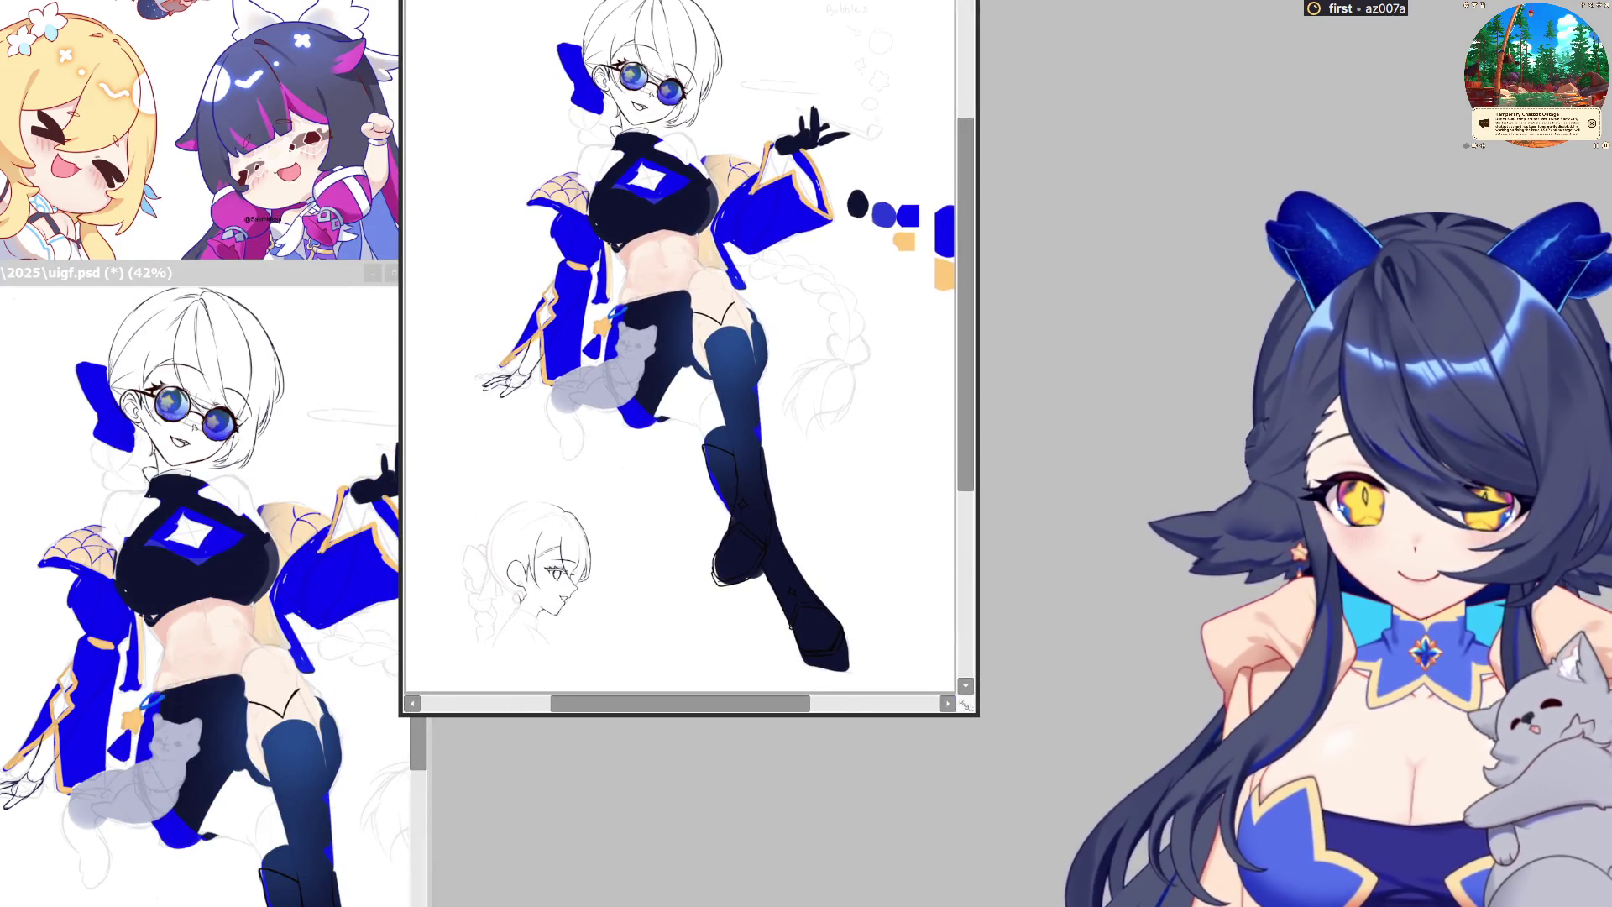
pyautogui.moveTo(354, 76); pyautogui.dragTo(652, 4)
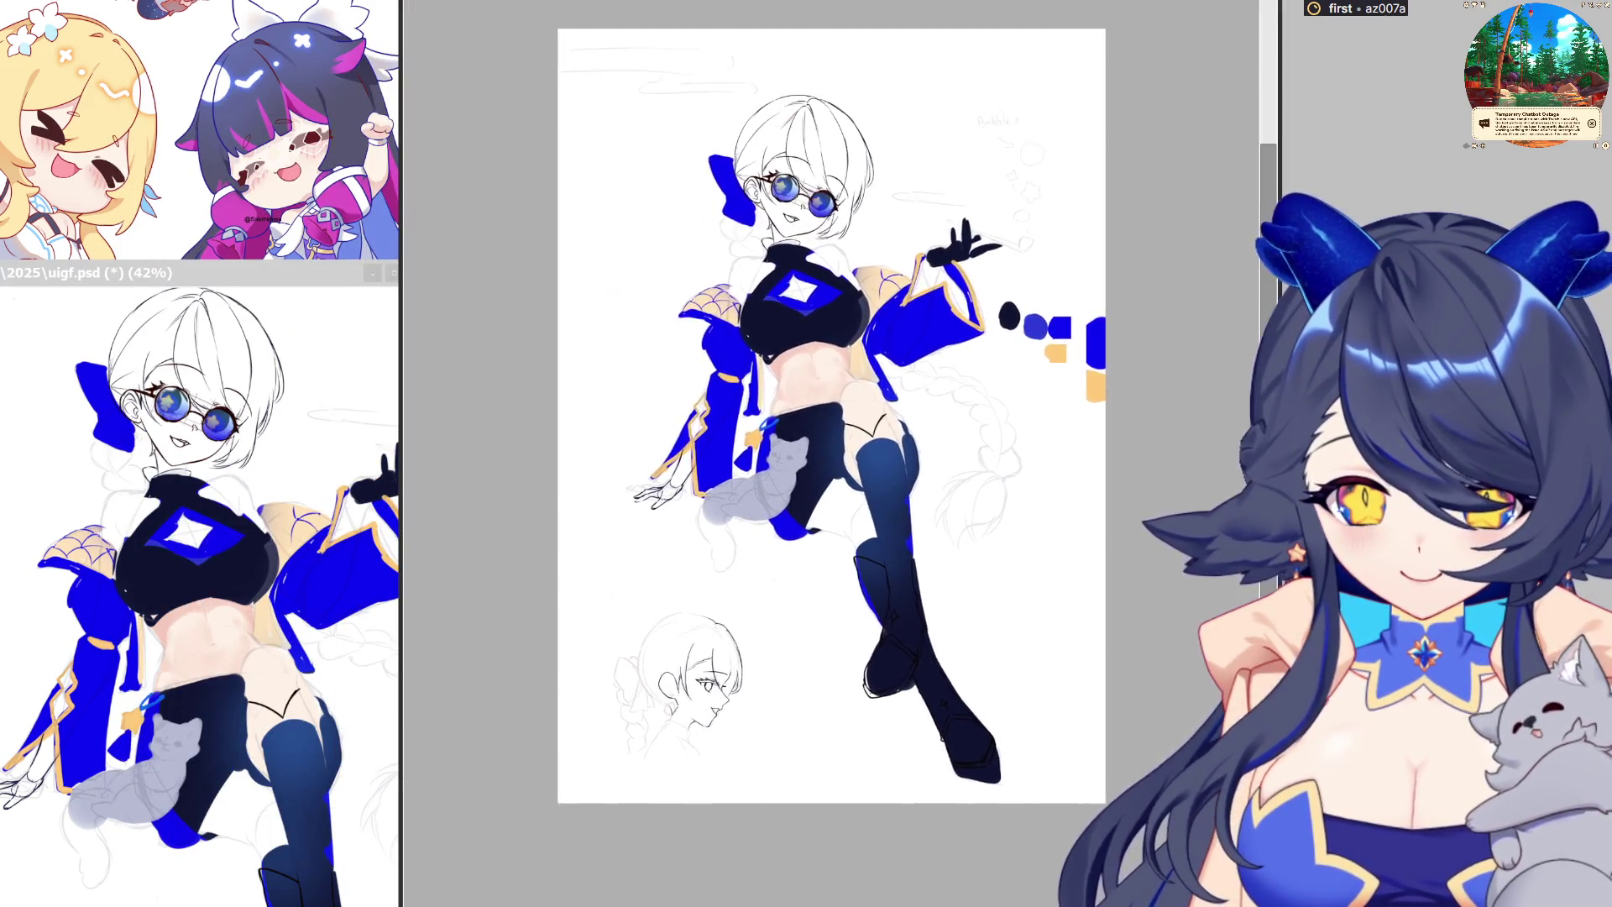
# Undo the sunglasses to reveal the yellow star eyes, redoing the hair lineart
pyautogui.moveTo(831, 420); pyautogui.dragTo(1028, 420)
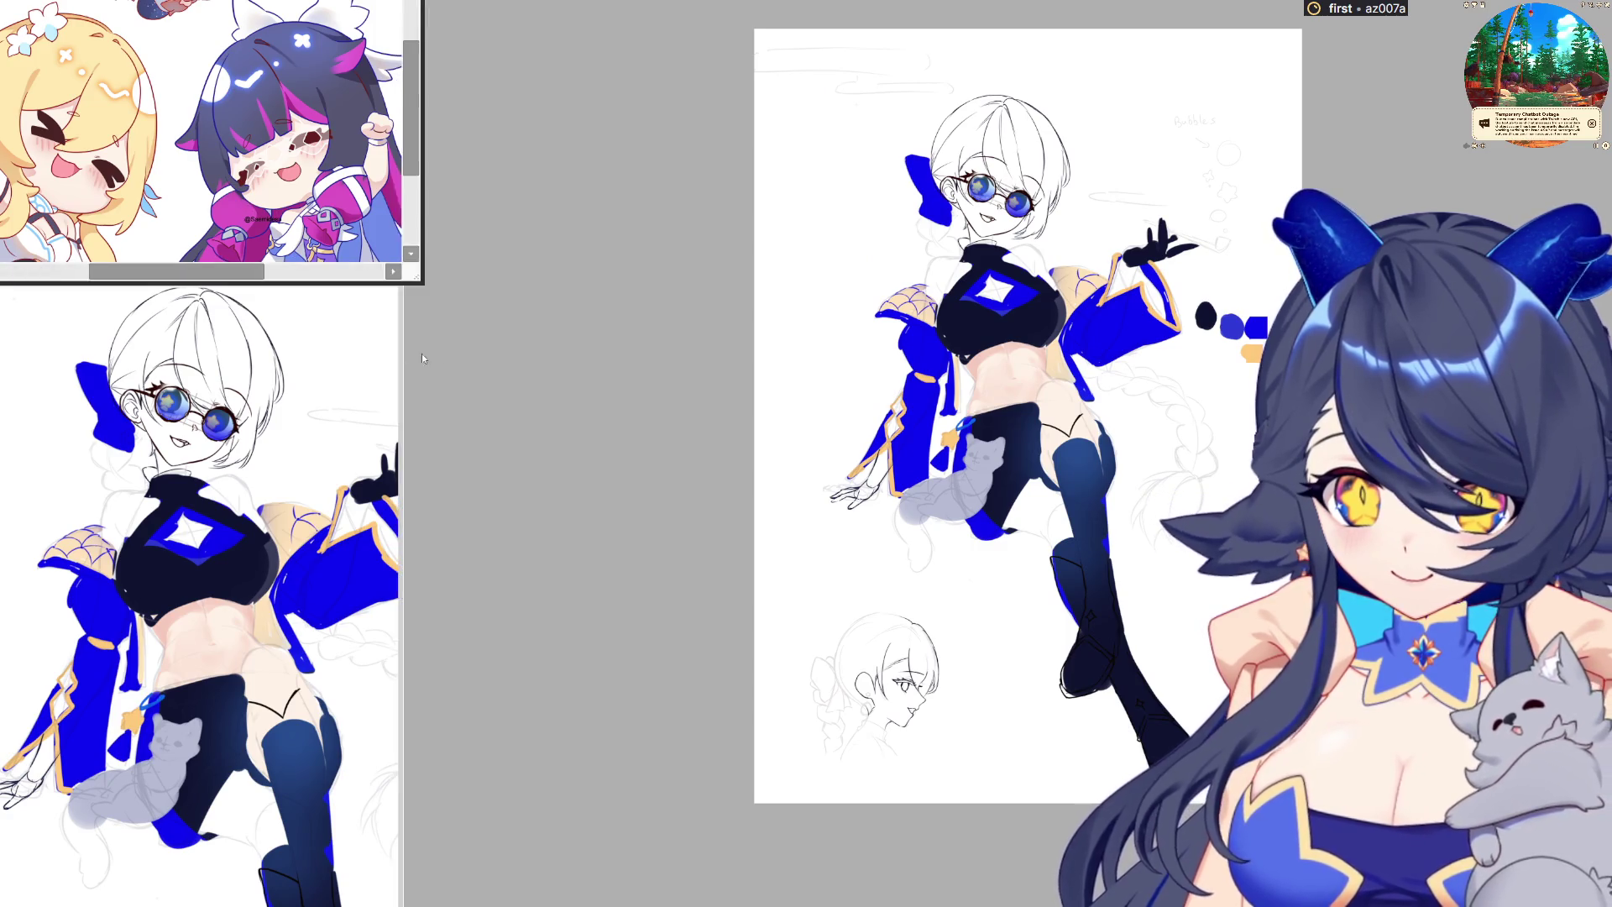
pyautogui.scroll(2, 1099, 364)
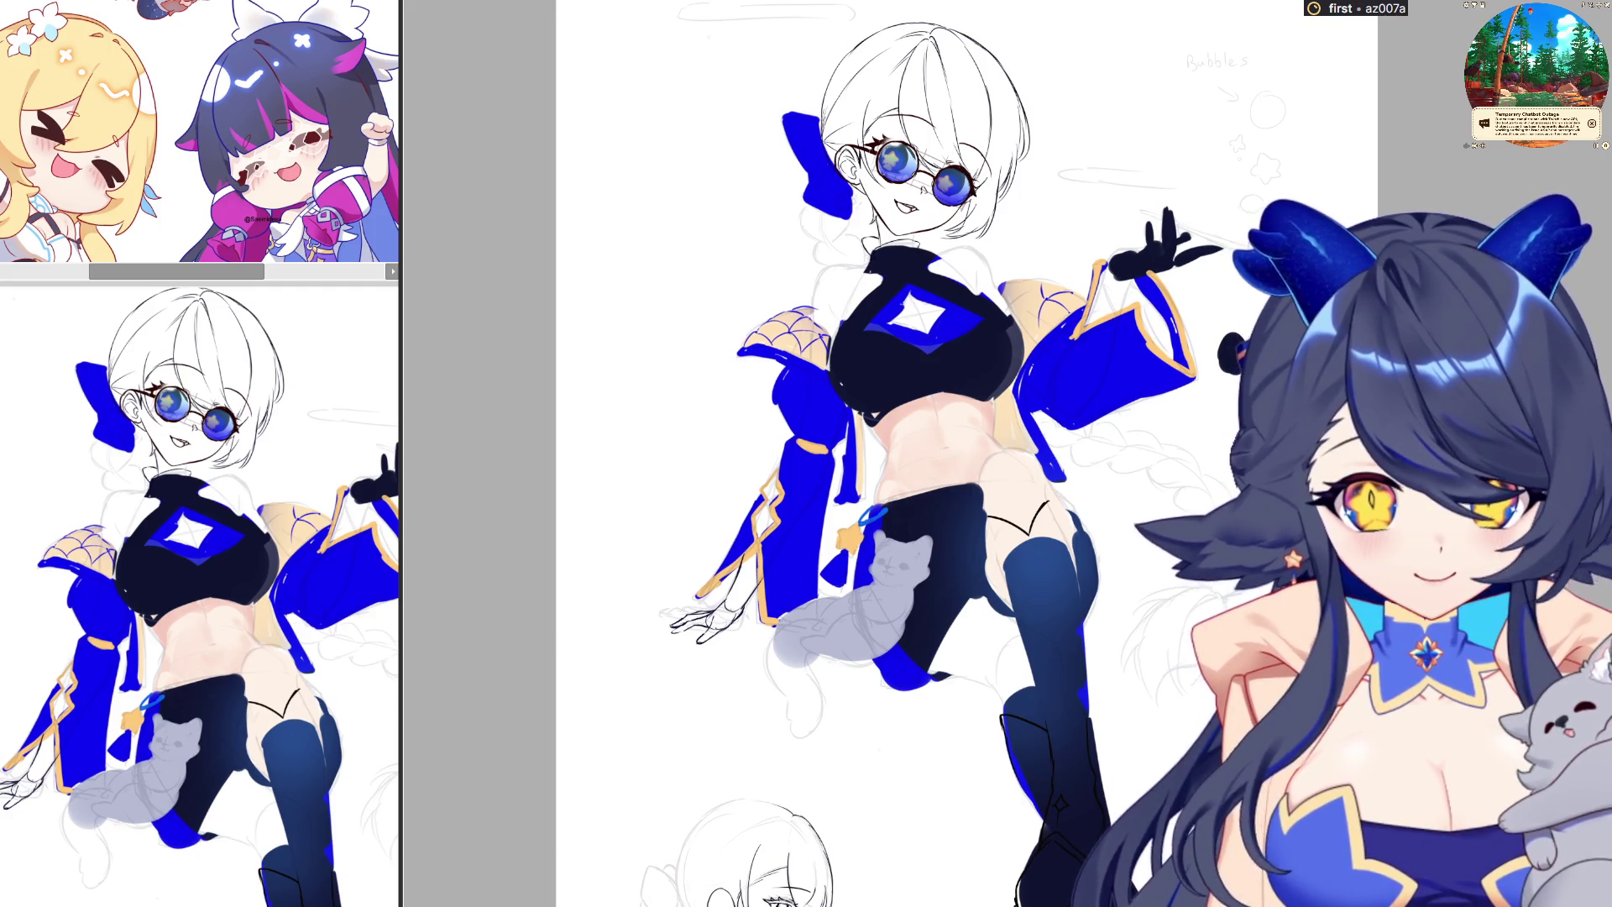
pyautogui.hotkey('ctrl', 'z')
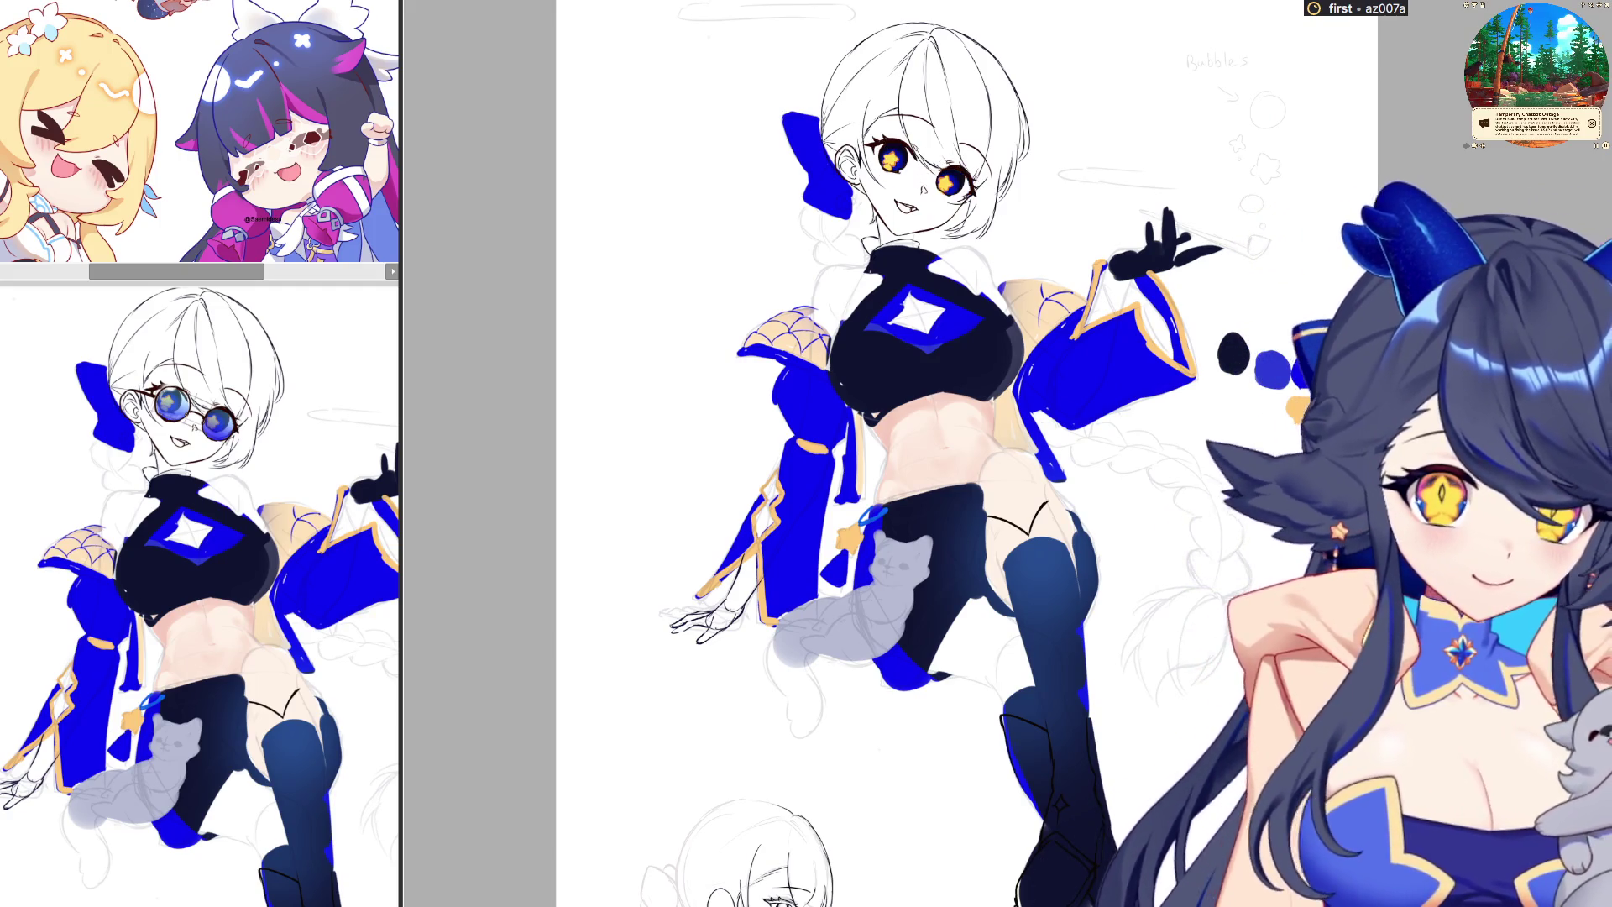
pyautogui.hotkey('ctrl', 'z')
pyautogui.hotkey('ctrl', 'y')
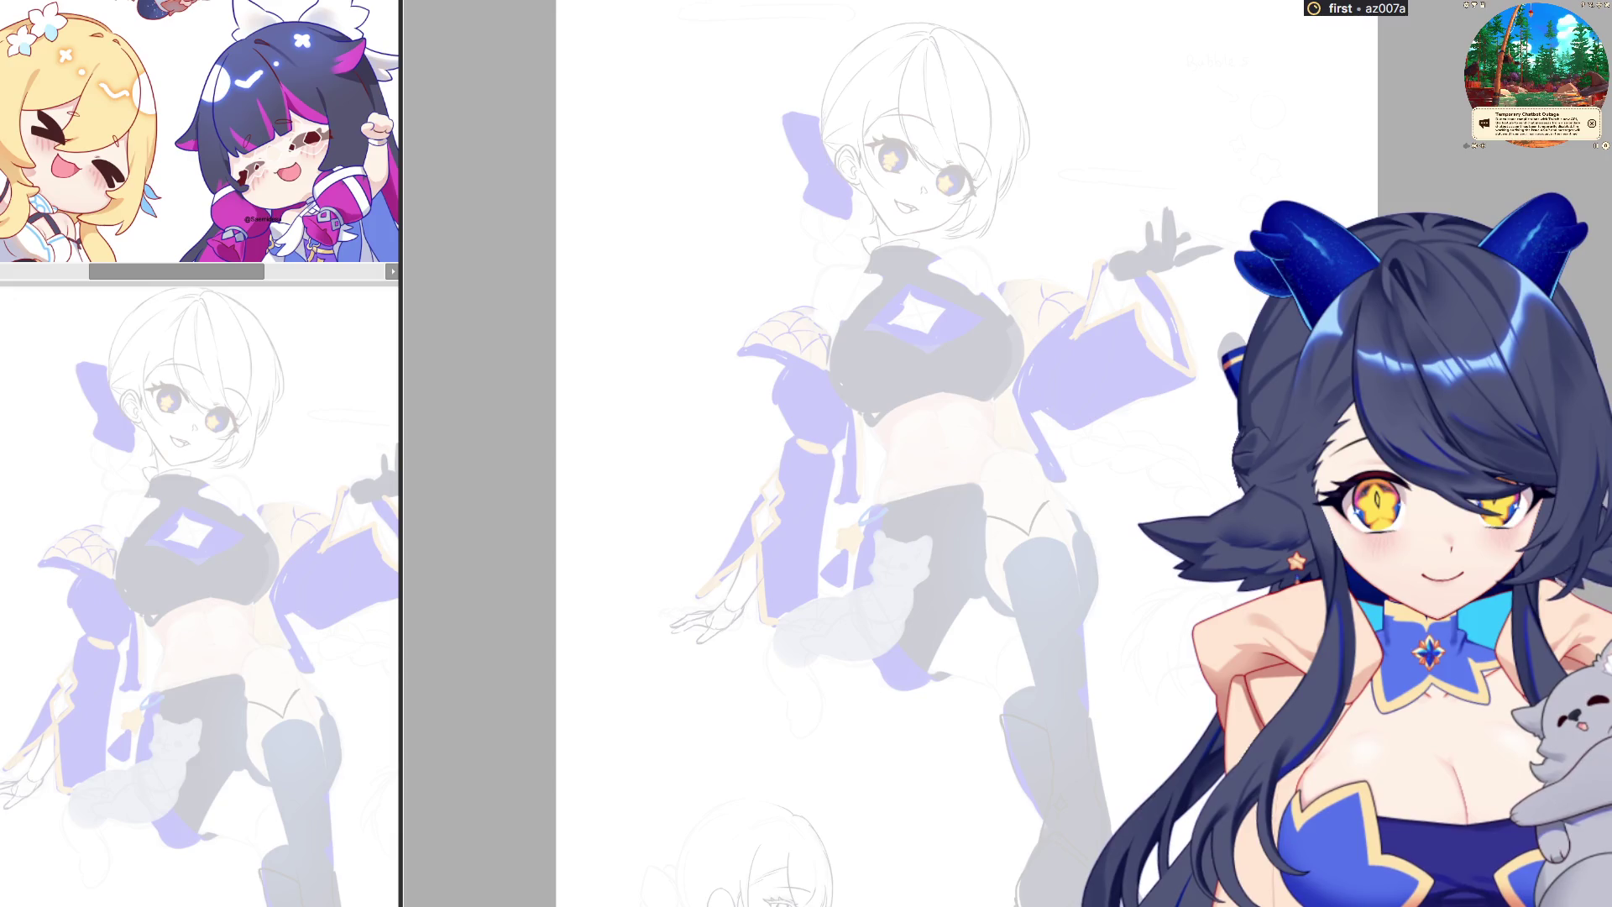
# Zoom and rotate the view onto the face, then mirror the canvas horizontally
pyautogui.scroll(-2, 906, 360)
pyautogui.scroll(4, 907, 359)
pyautogui.scroll(1, 907, 360)
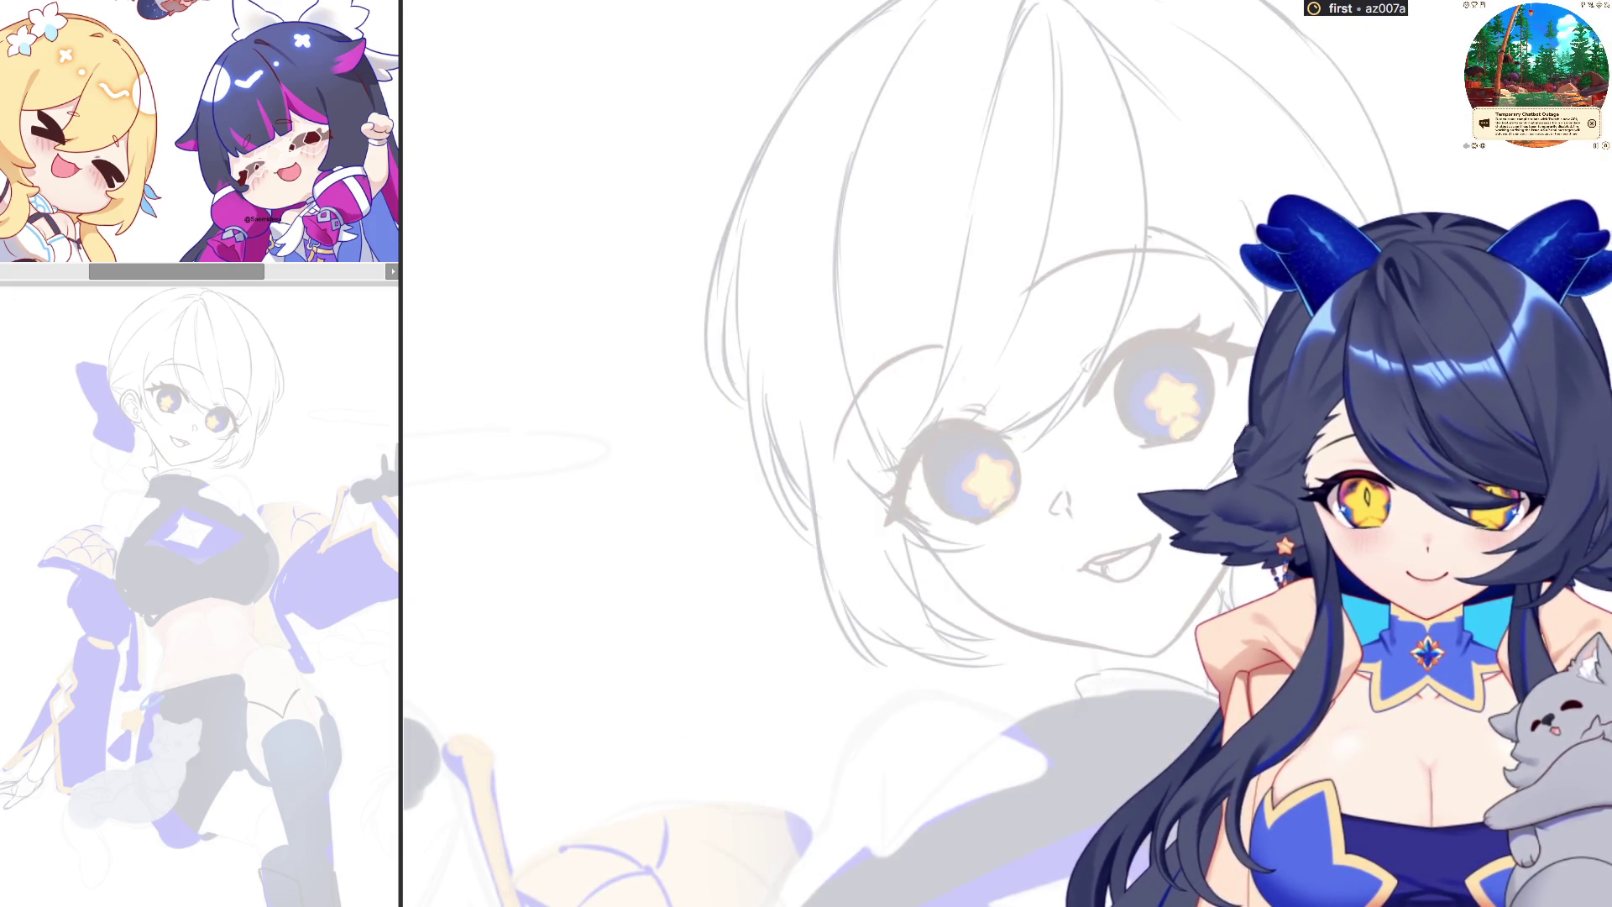
pyautogui.scroll(-2, 1175, 571)
pyautogui.scroll(2, 901, 546)
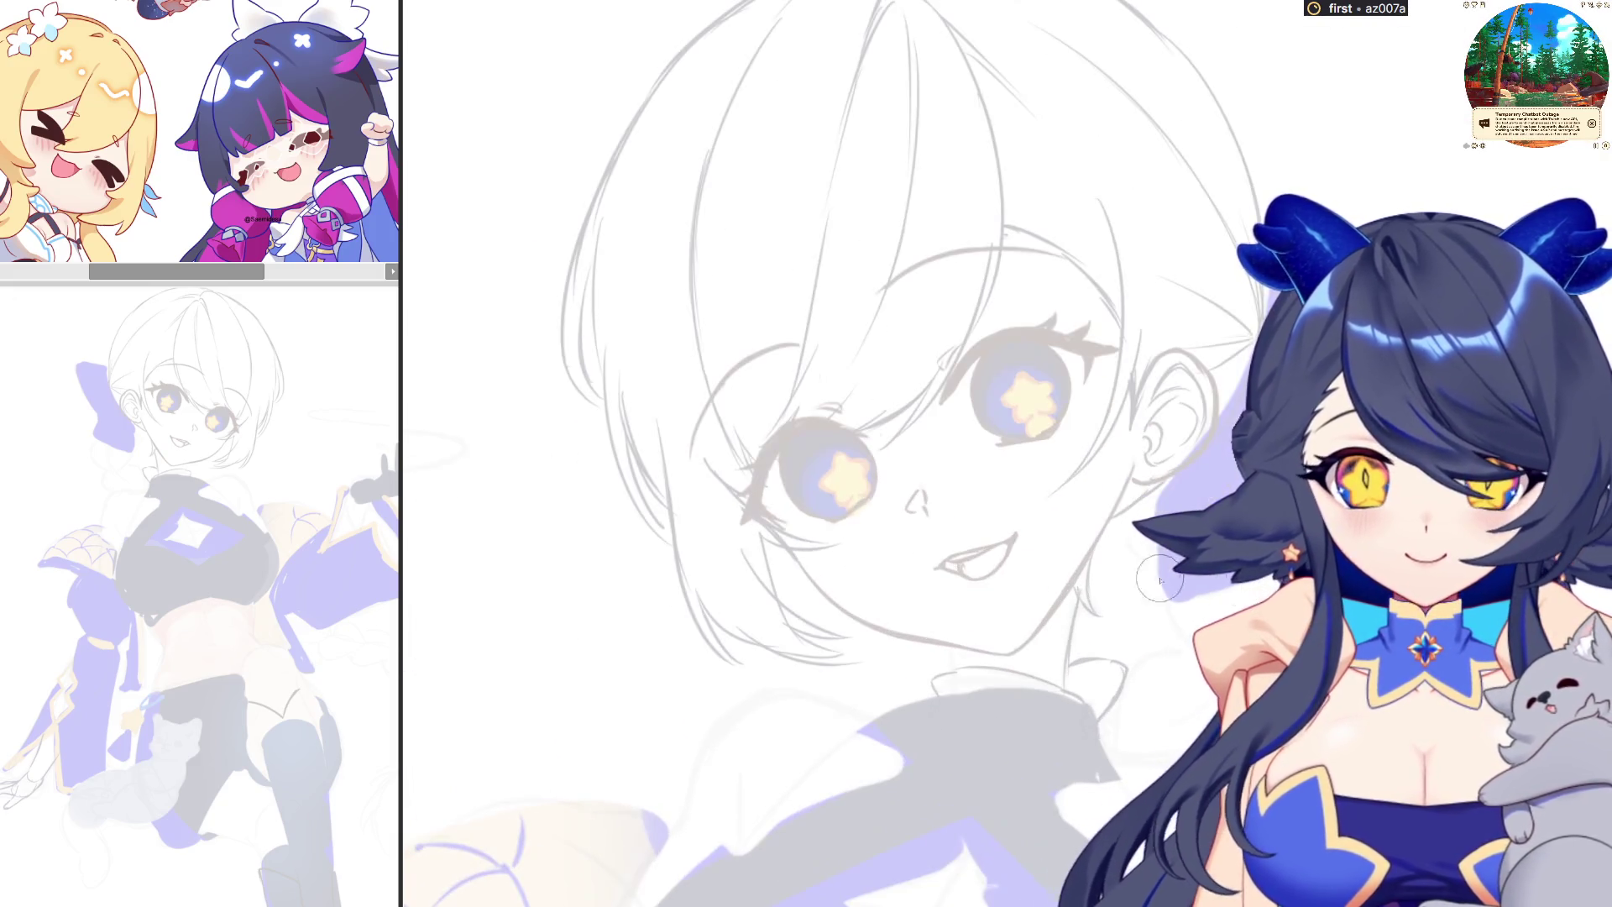
pyautogui.scroll(1, 901, 546)
pyautogui.moveTo(901, 546); pyautogui.dragTo(1063, 546)
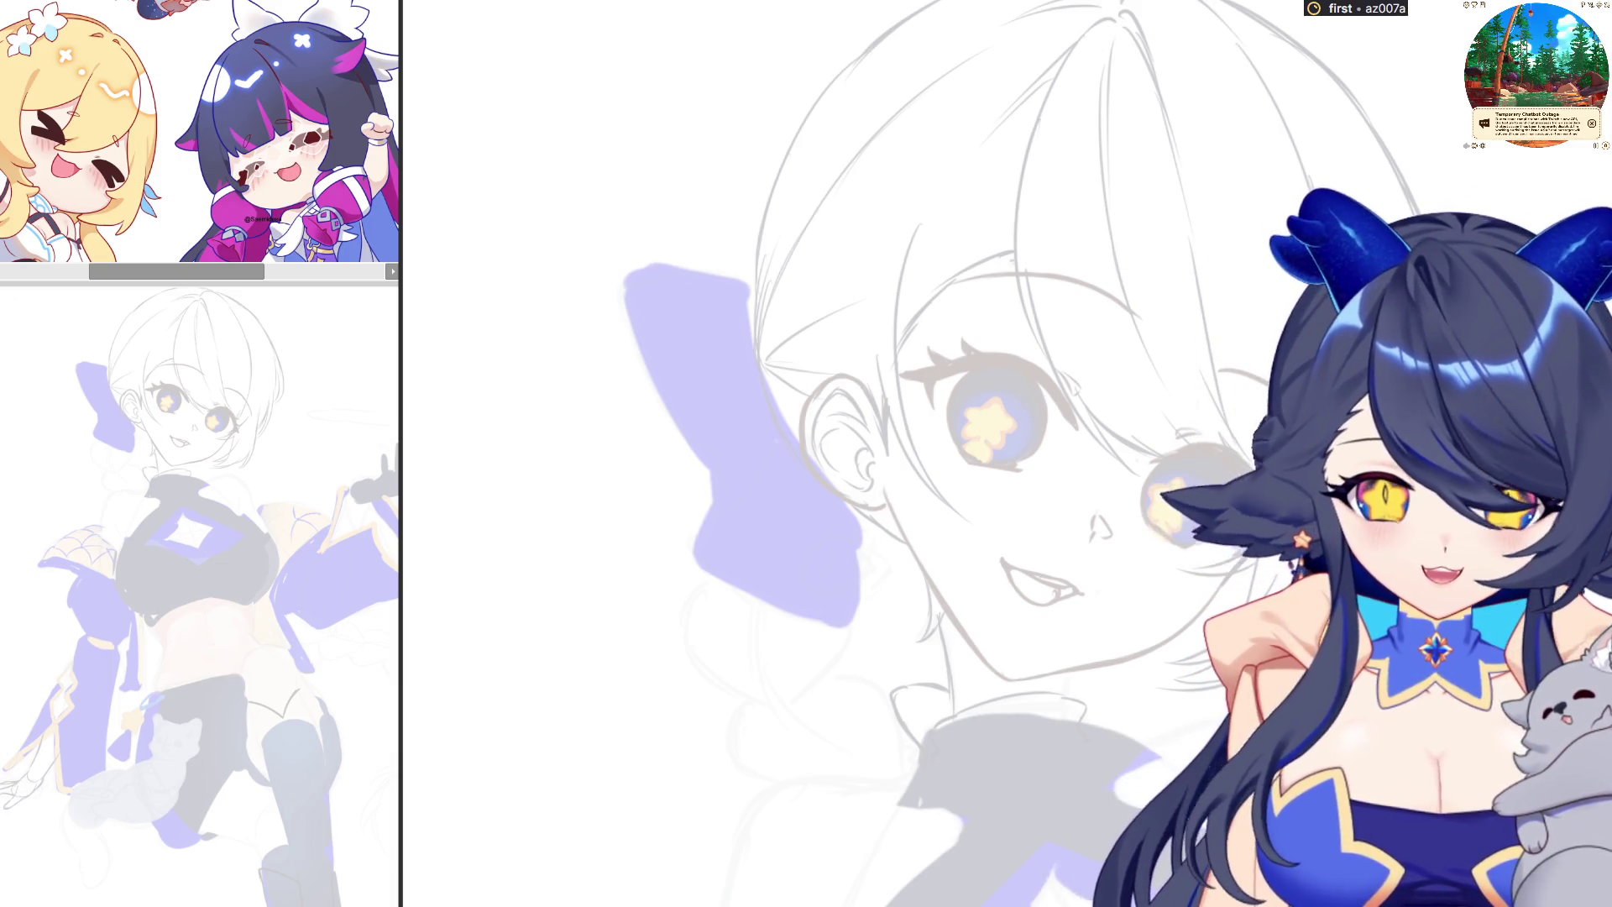
pyautogui.press('h')
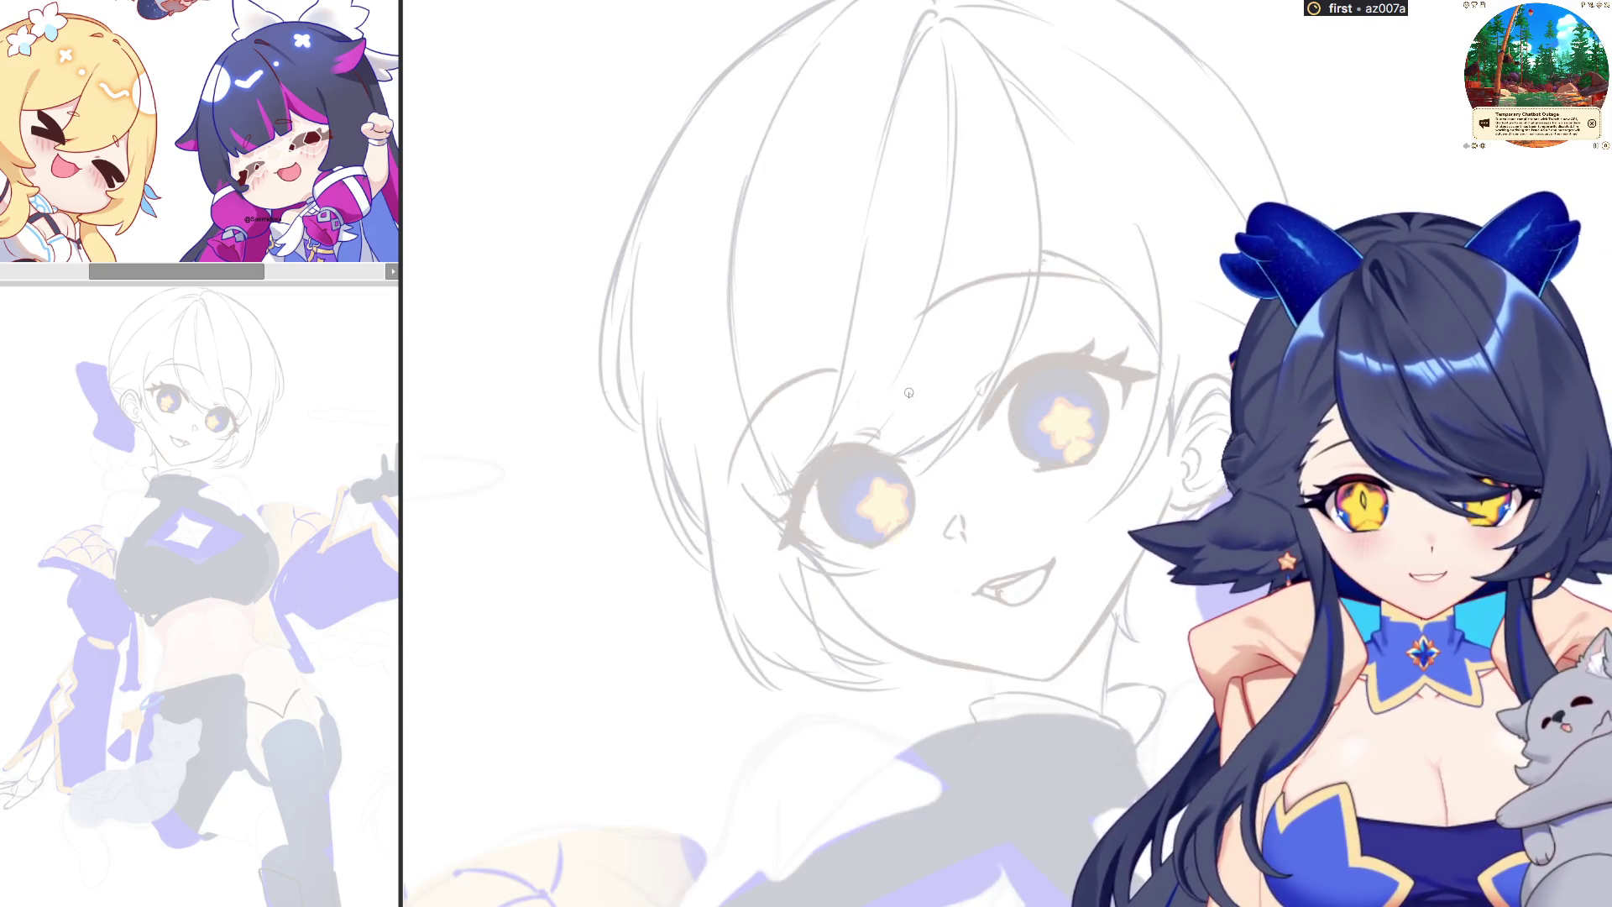
# Try several neck-line strokes below the jaw and undo them all
pyautogui.moveTo(899, 578); pyautogui.dragTo(983, 693)
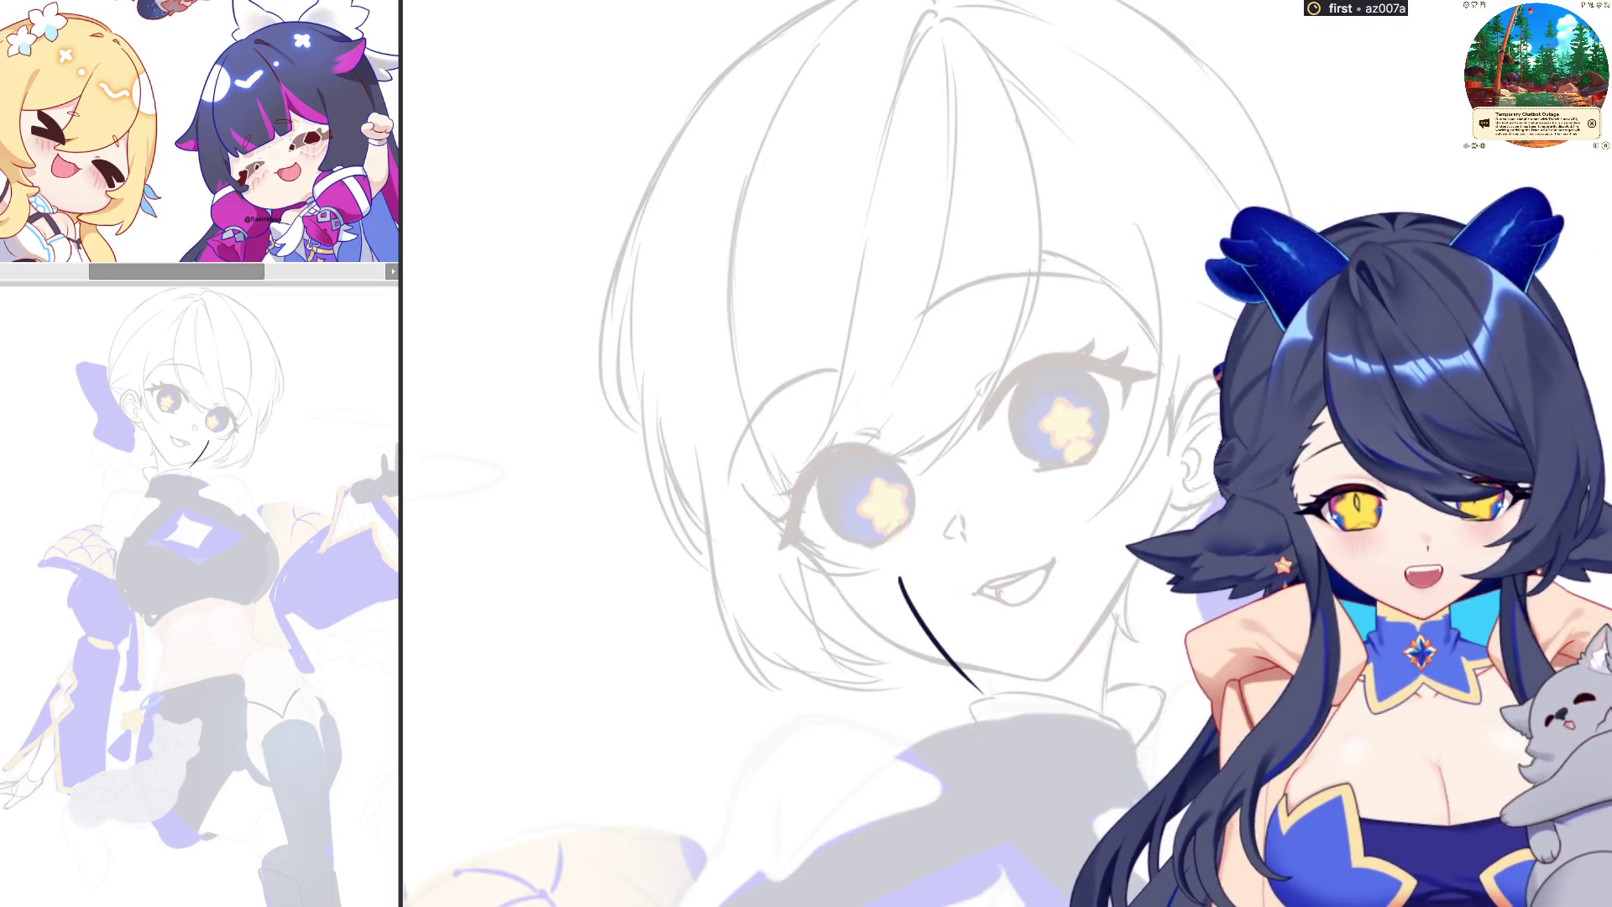
pyautogui.hotkey('ctrl', 'z')
pyautogui.moveTo(808, 561); pyautogui.dragTo(898, 660)
pyautogui.hotkey('ctrl', 'z')
pyautogui.moveTo(859, 555); pyautogui.dragTo(958, 667)
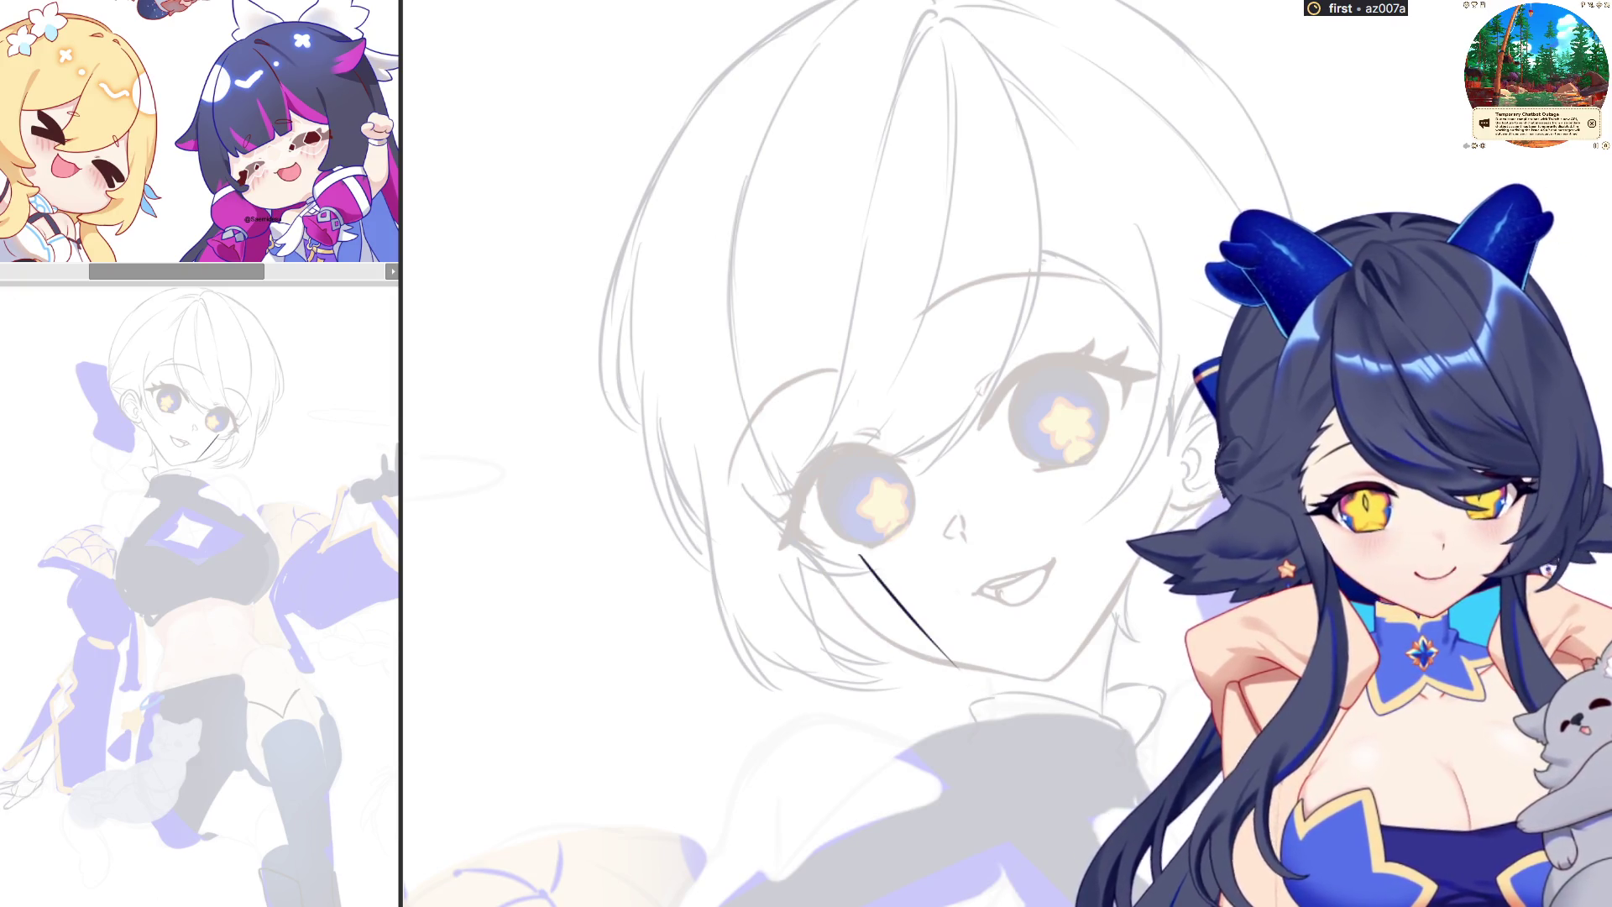
pyautogui.hotkey('ctrl', 'z')
pyautogui.moveTo(915, 479); pyautogui.dragTo(1018, 660)
pyautogui.hotkey('ctrl', 'z')
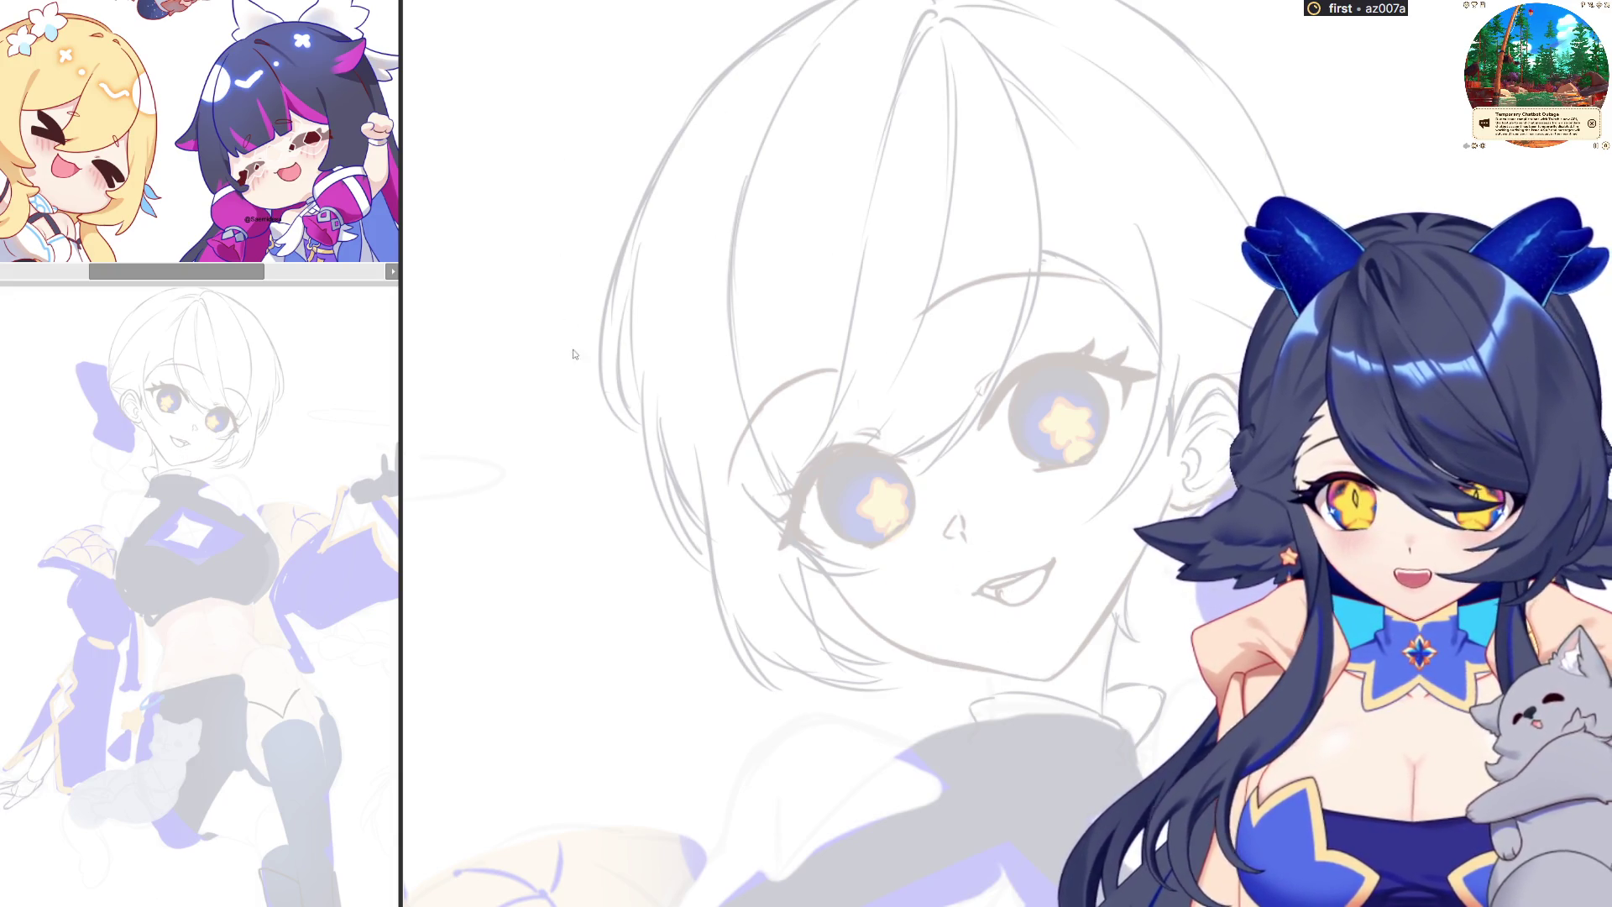
# Ink the cheek line from the eye corner down to the chin, redrawing until clean
pyautogui.scroll(2, 949, 541)
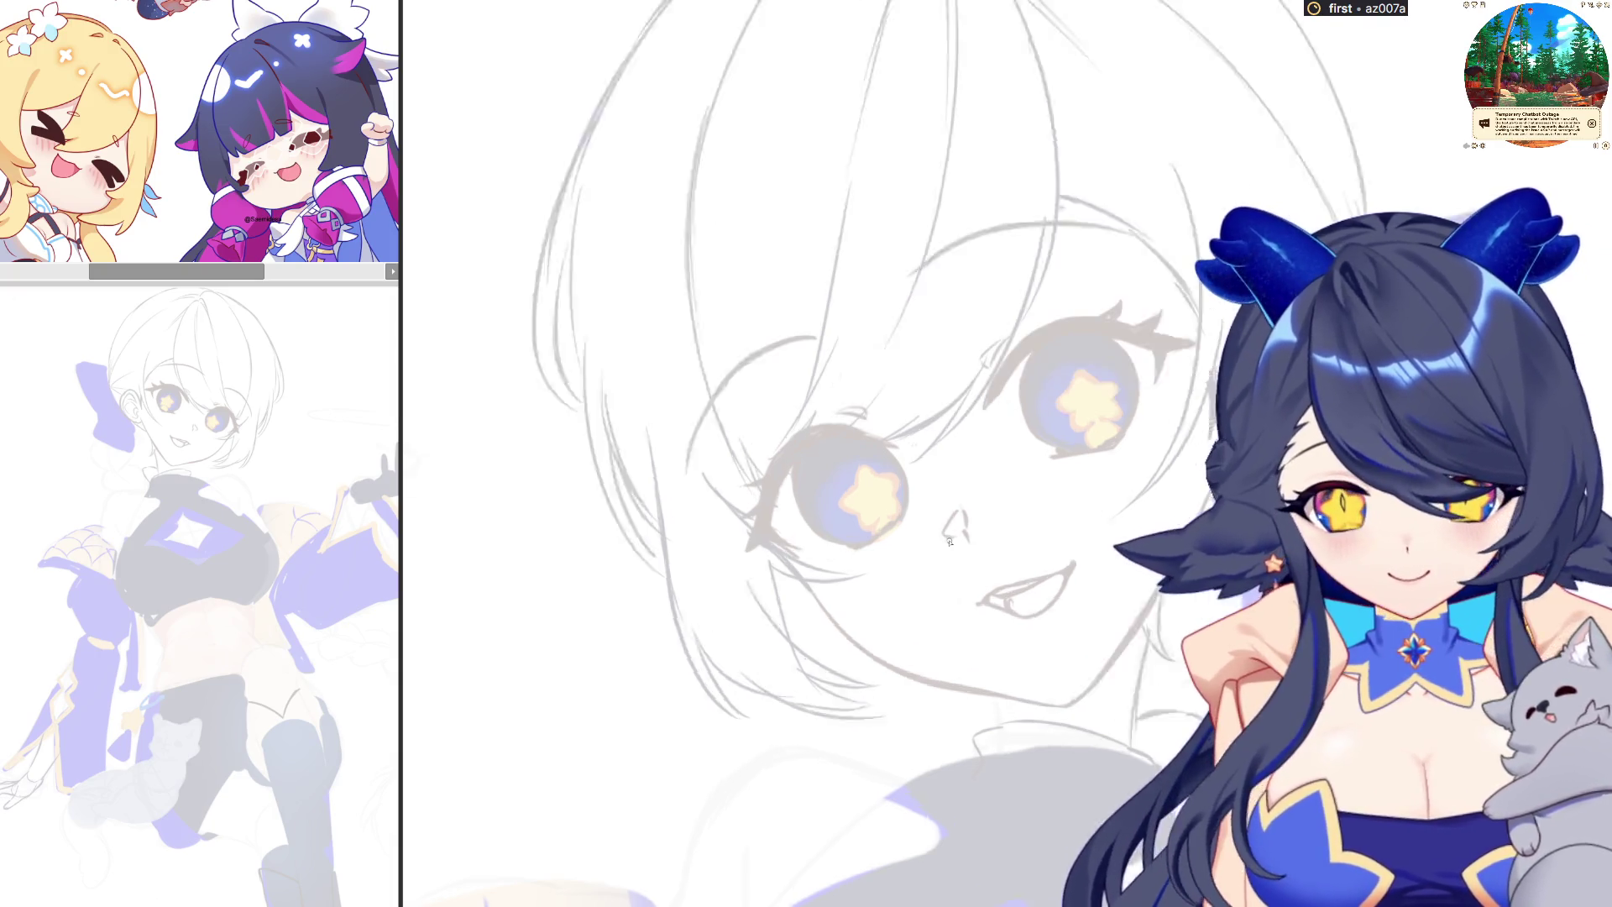
pyautogui.scroll(3, 949, 540)
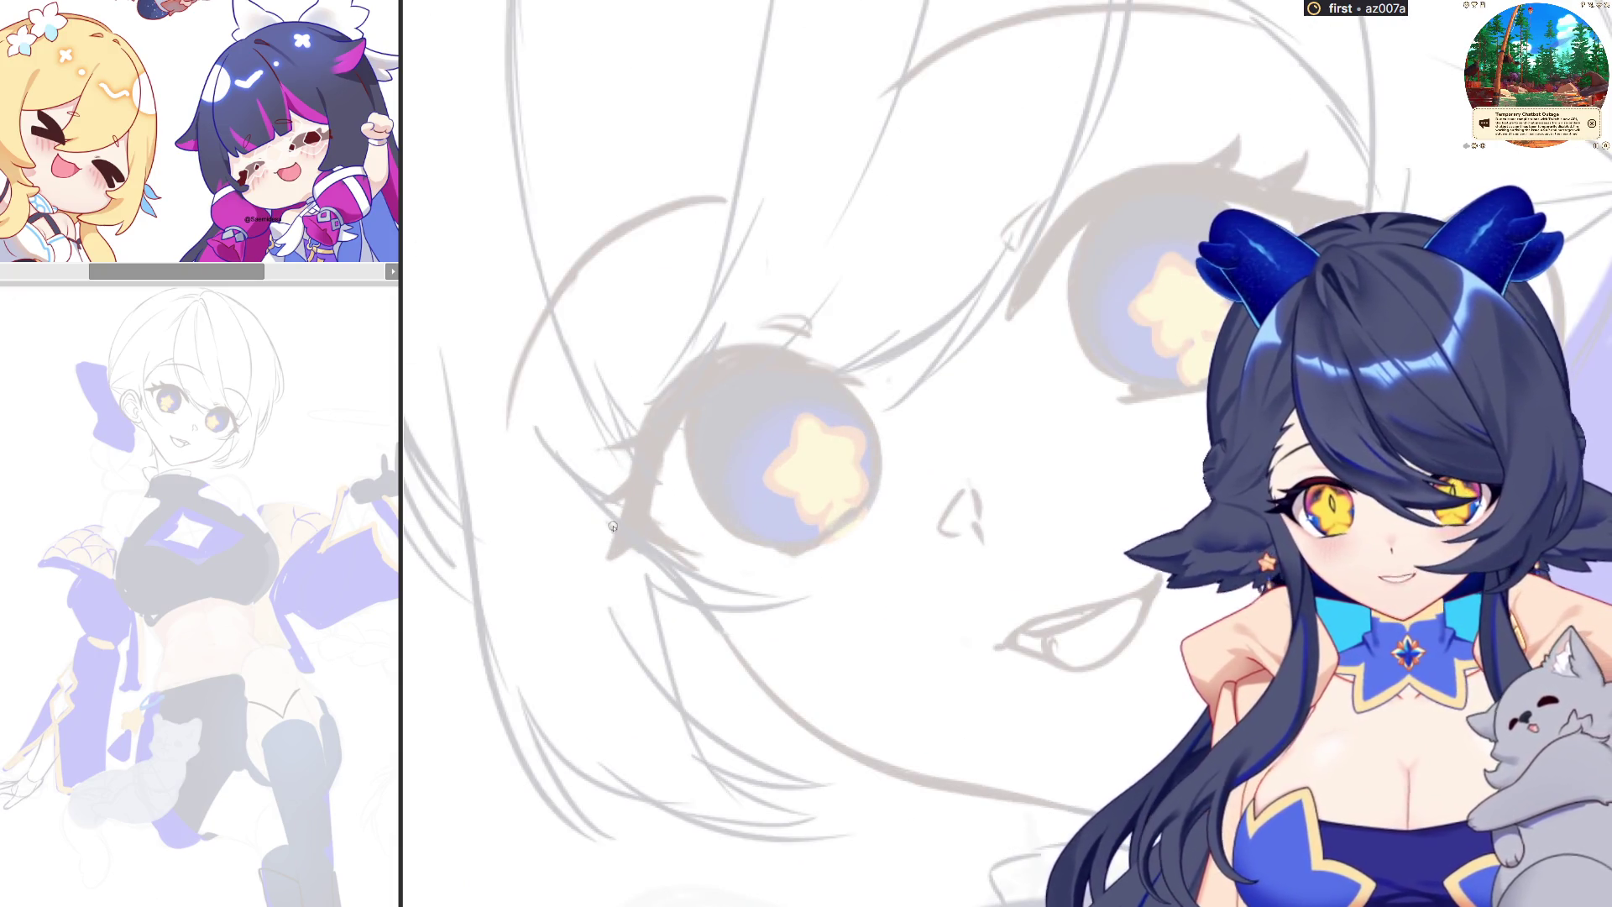
pyautogui.moveTo(614, 521); pyautogui.dragTo(697, 603)
pyautogui.hotkey('ctrl', 'z')
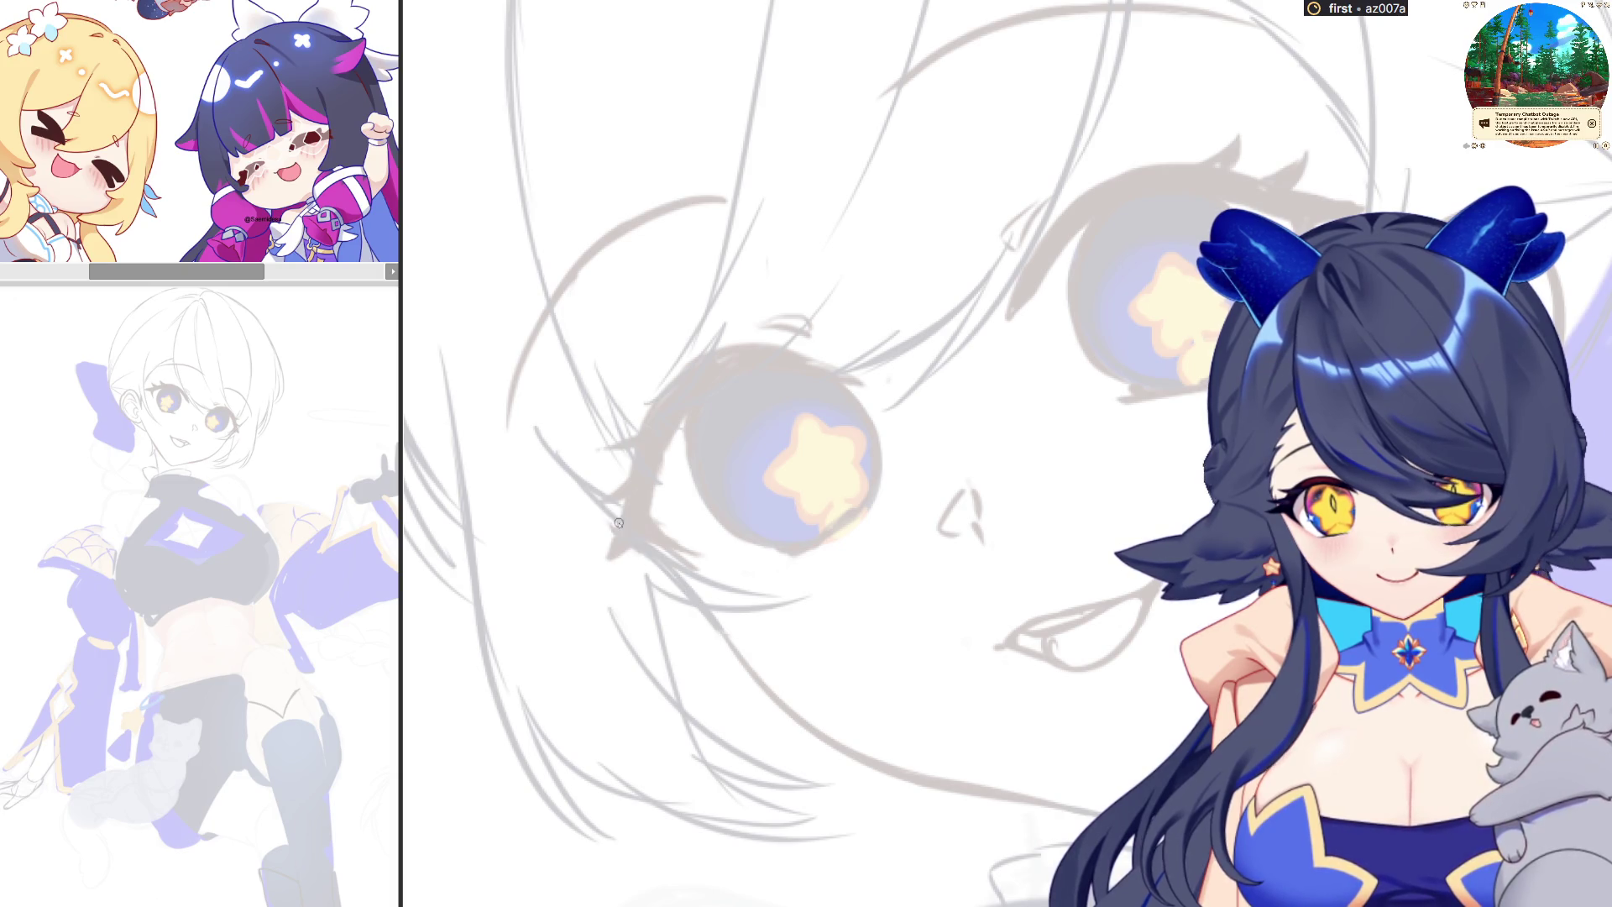
pyautogui.moveTo(614, 520); pyautogui.dragTo(793, 718)
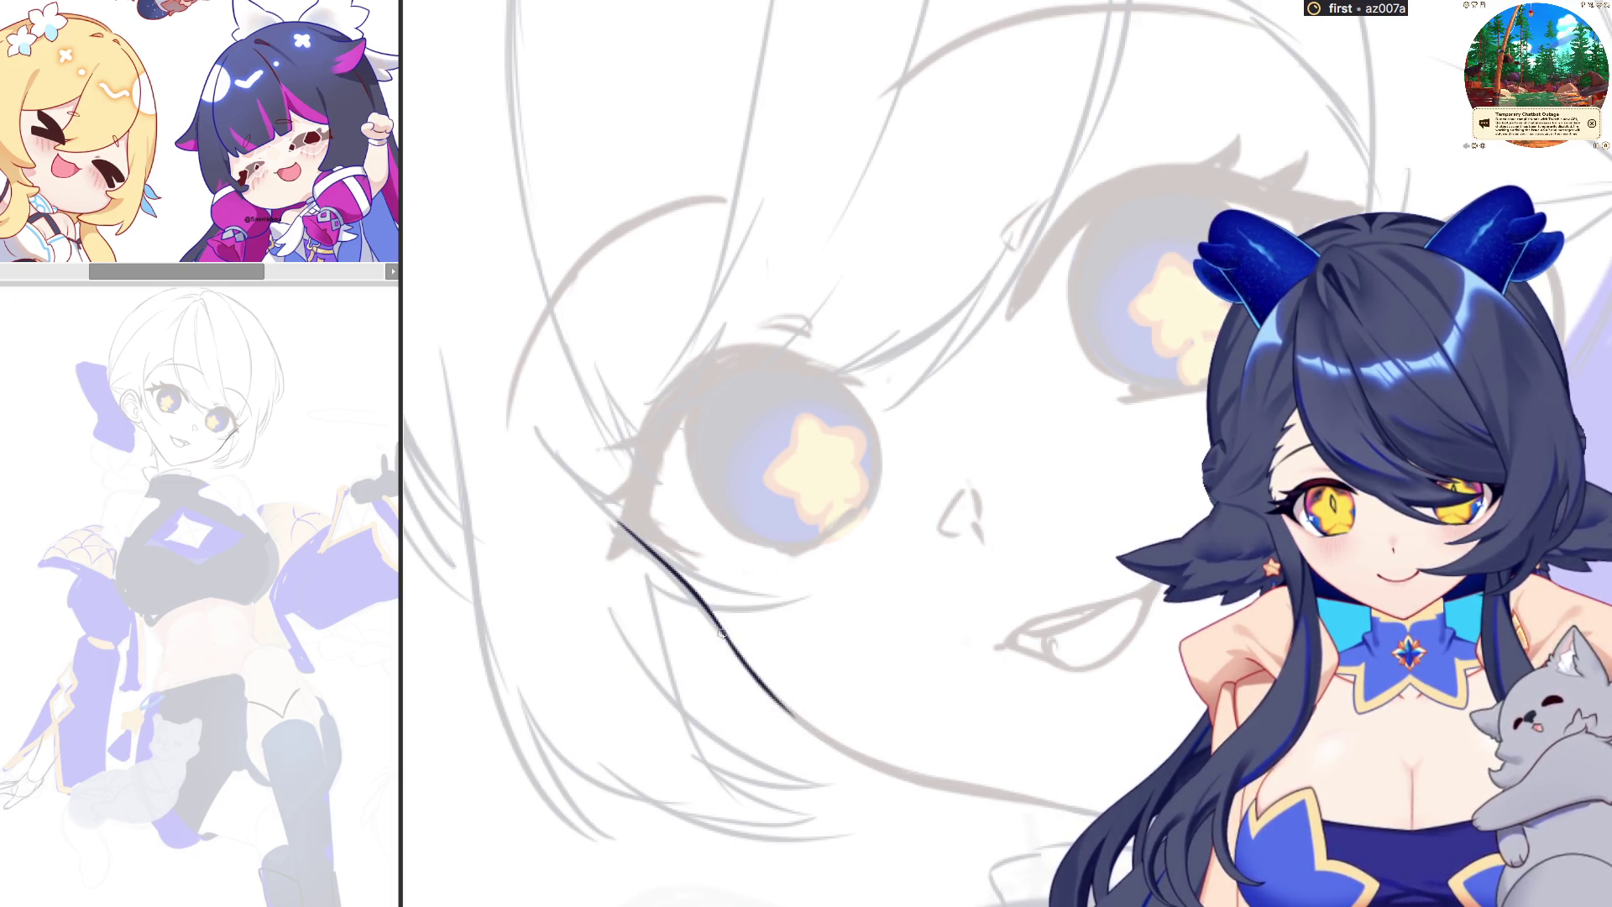
pyautogui.moveTo(740, 661); pyautogui.dragTo(861, 760)
pyautogui.hotkey('ctrl', 'z')
pyautogui.moveTo(760, 685); pyautogui.dragTo(958, 789)
pyautogui.hotkey('ctrl', 'z')
pyautogui.moveTo(771, 690)
pyautogui.mouseDown()
pyautogui.moveTo(849, 750)
pyautogui.moveTo(1105, 813)
pyautogui.mouseUp()
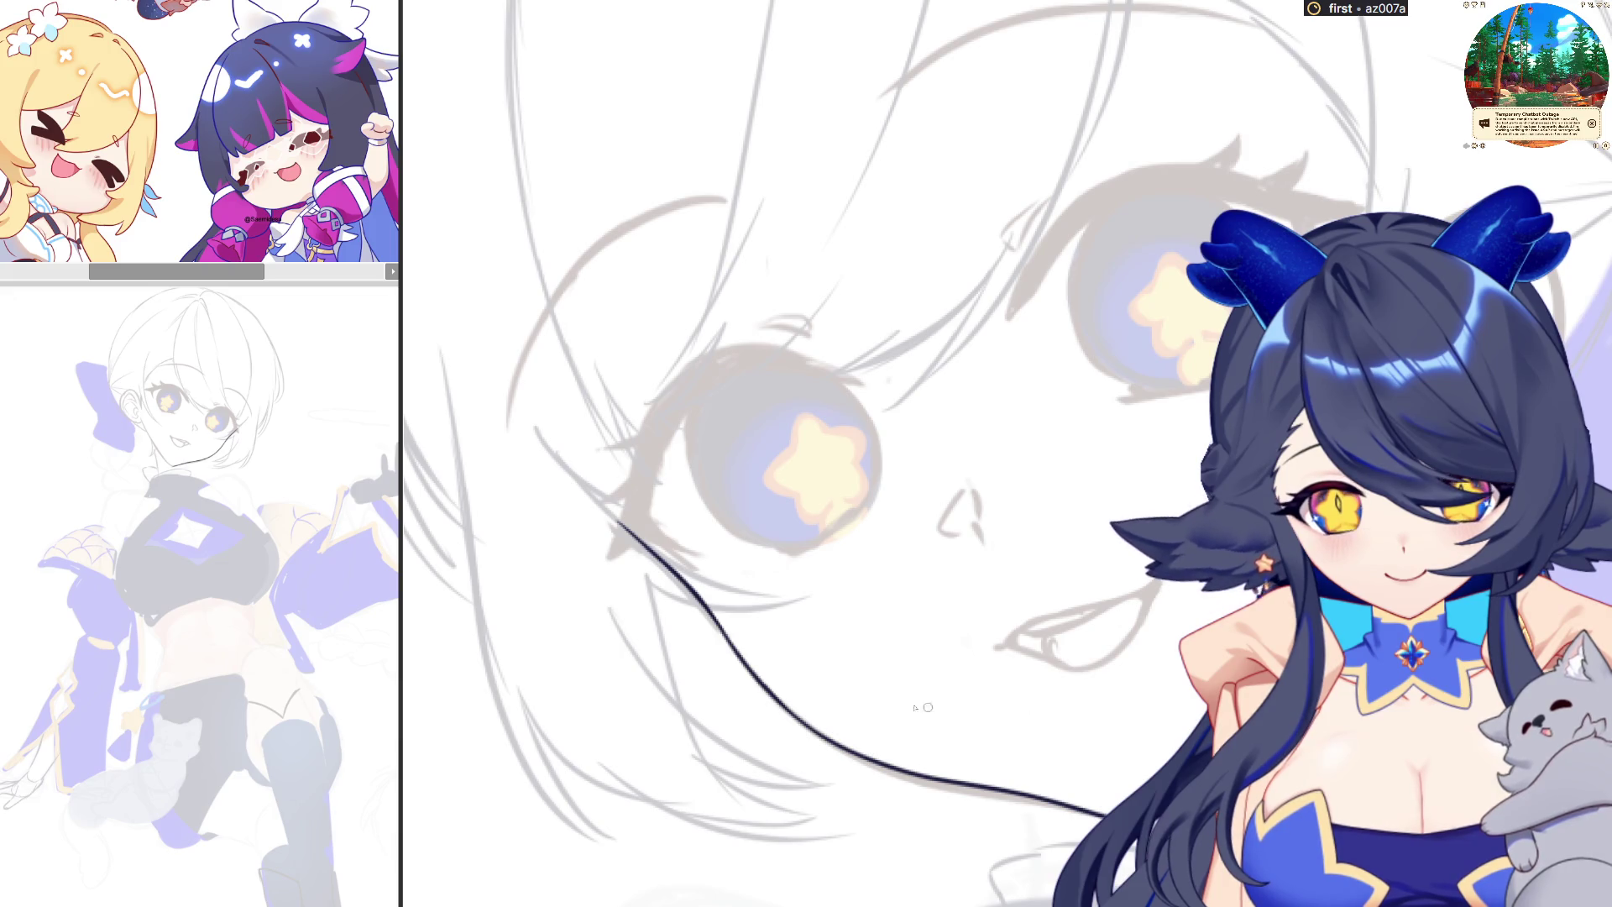
pyautogui.hotkey('ctrl', 'z')
pyautogui.moveTo(760, 684); pyautogui.dragTo(1012, 794)
pyautogui.hotkey('ctrl', 'z')
pyautogui.moveTo(760, 684); pyautogui.dragTo(1108, 813)
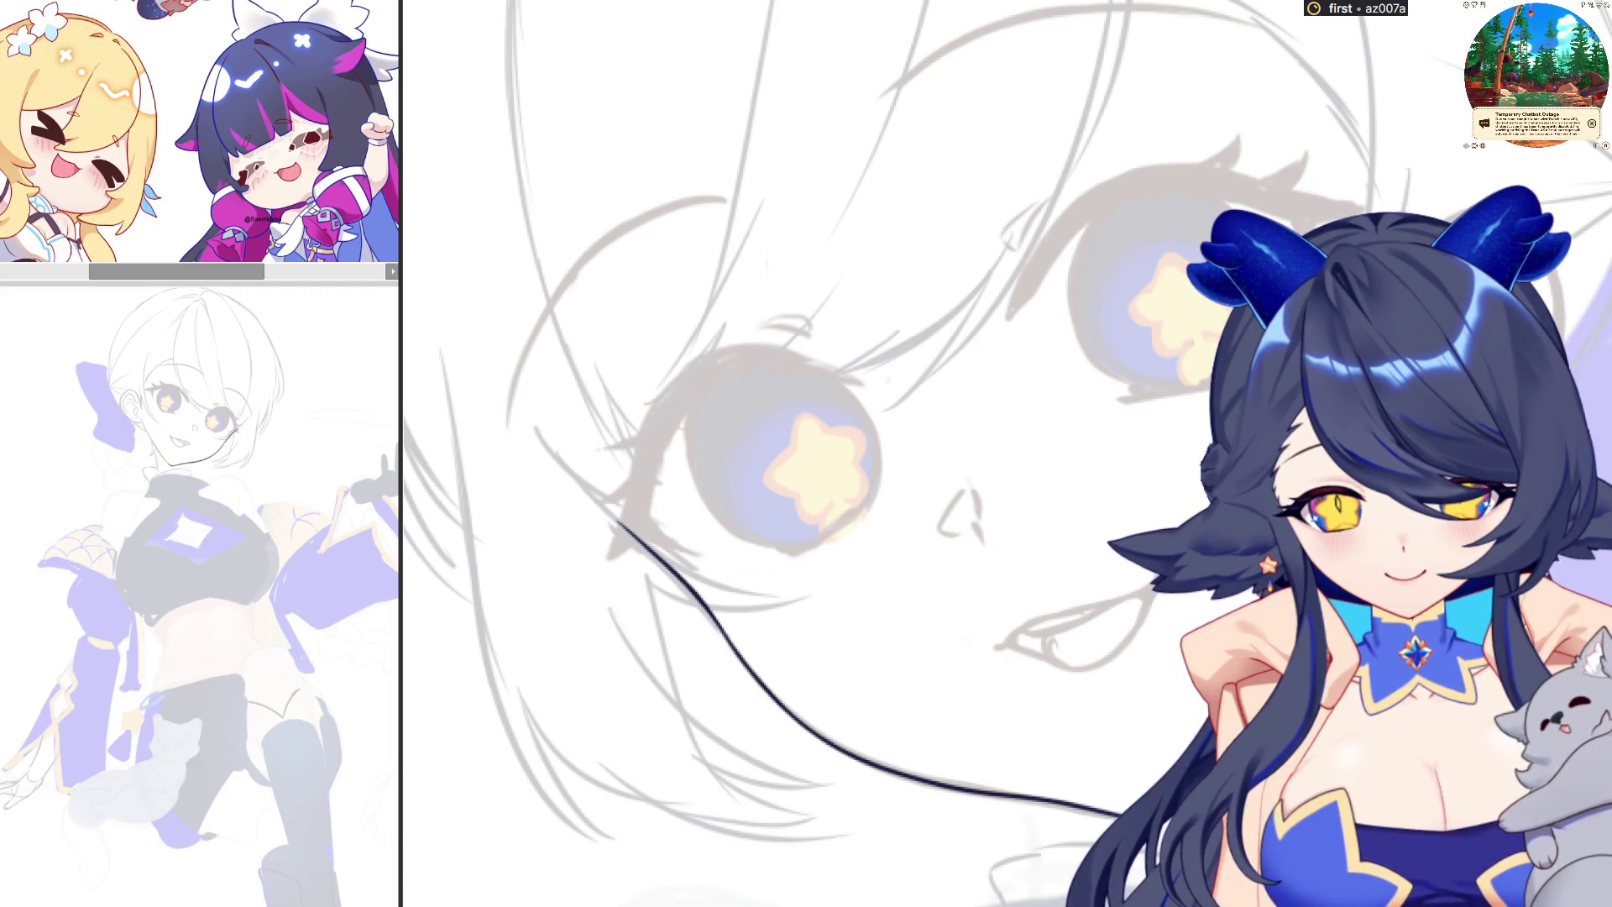
# Rotate the face upright and ink the jawline starting below the ear
pyautogui.hotkey('ctrl', 'shift', 'r')
pyautogui.moveTo(661, 437); pyautogui.dragTo(815, 709)
pyautogui.hotkey('ctrl', 'z')
pyautogui.moveTo(662, 438); pyautogui.dragTo(906, 829)
# Rotate the view and ink the ear outline from its top arc
pyautogui.hotkey('ctrl', 'shift', 'r')
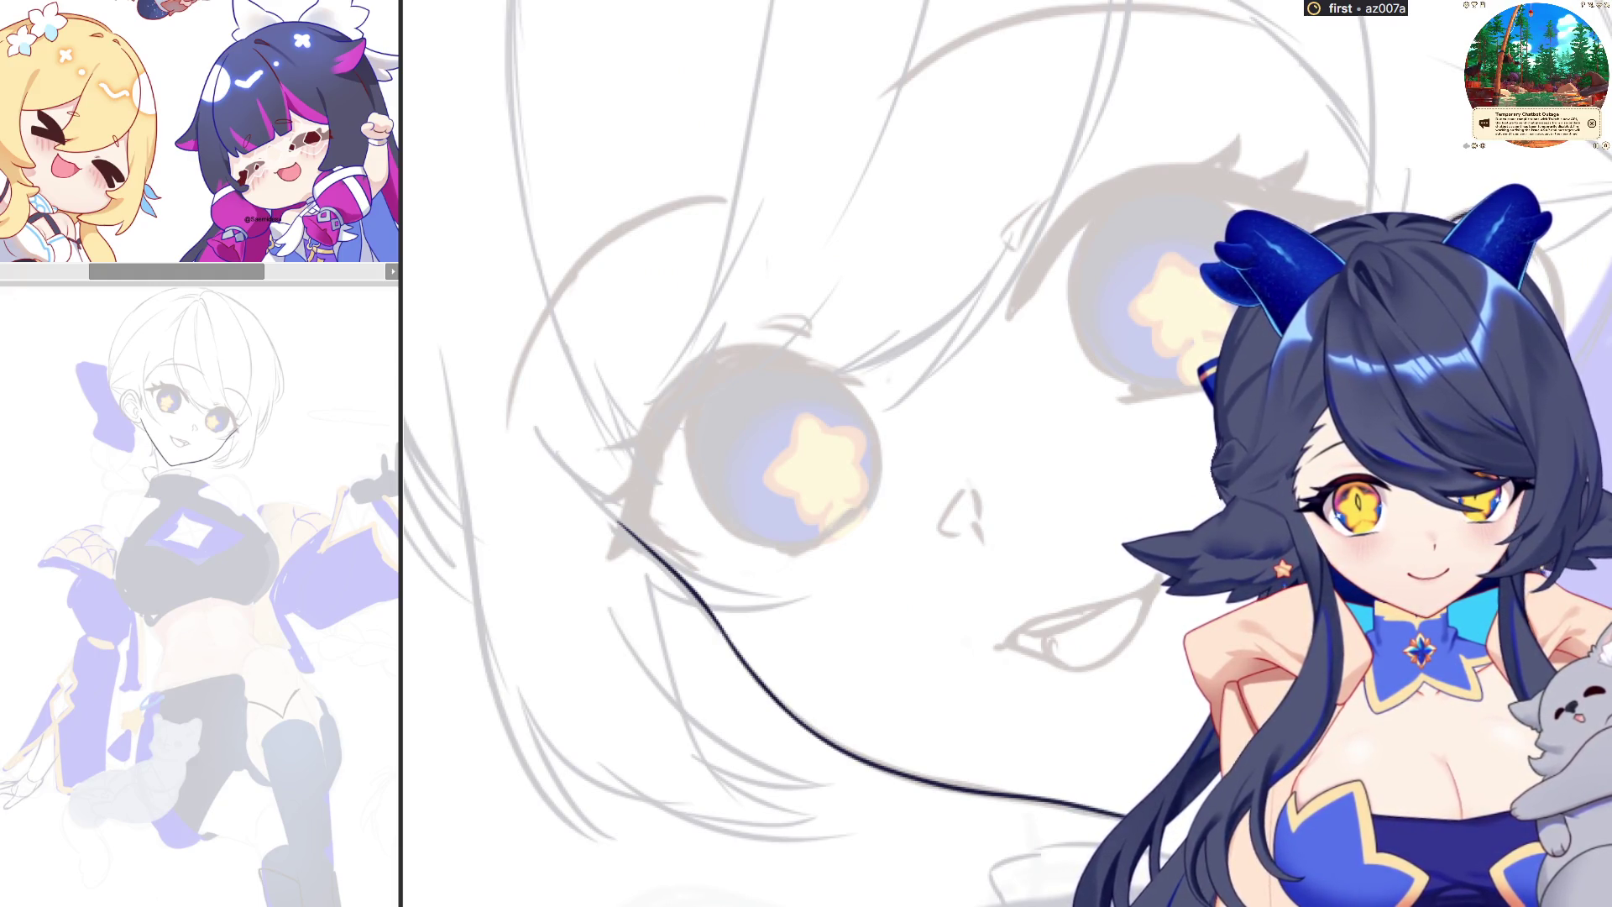
pyautogui.moveTo(609, 220)
pyautogui.mouseDown()
pyautogui.moveTo(502, 277)
pyautogui.moveTo(525, 428)
pyautogui.mouseUp()
pyautogui.hotkey('ctrl', 'z')
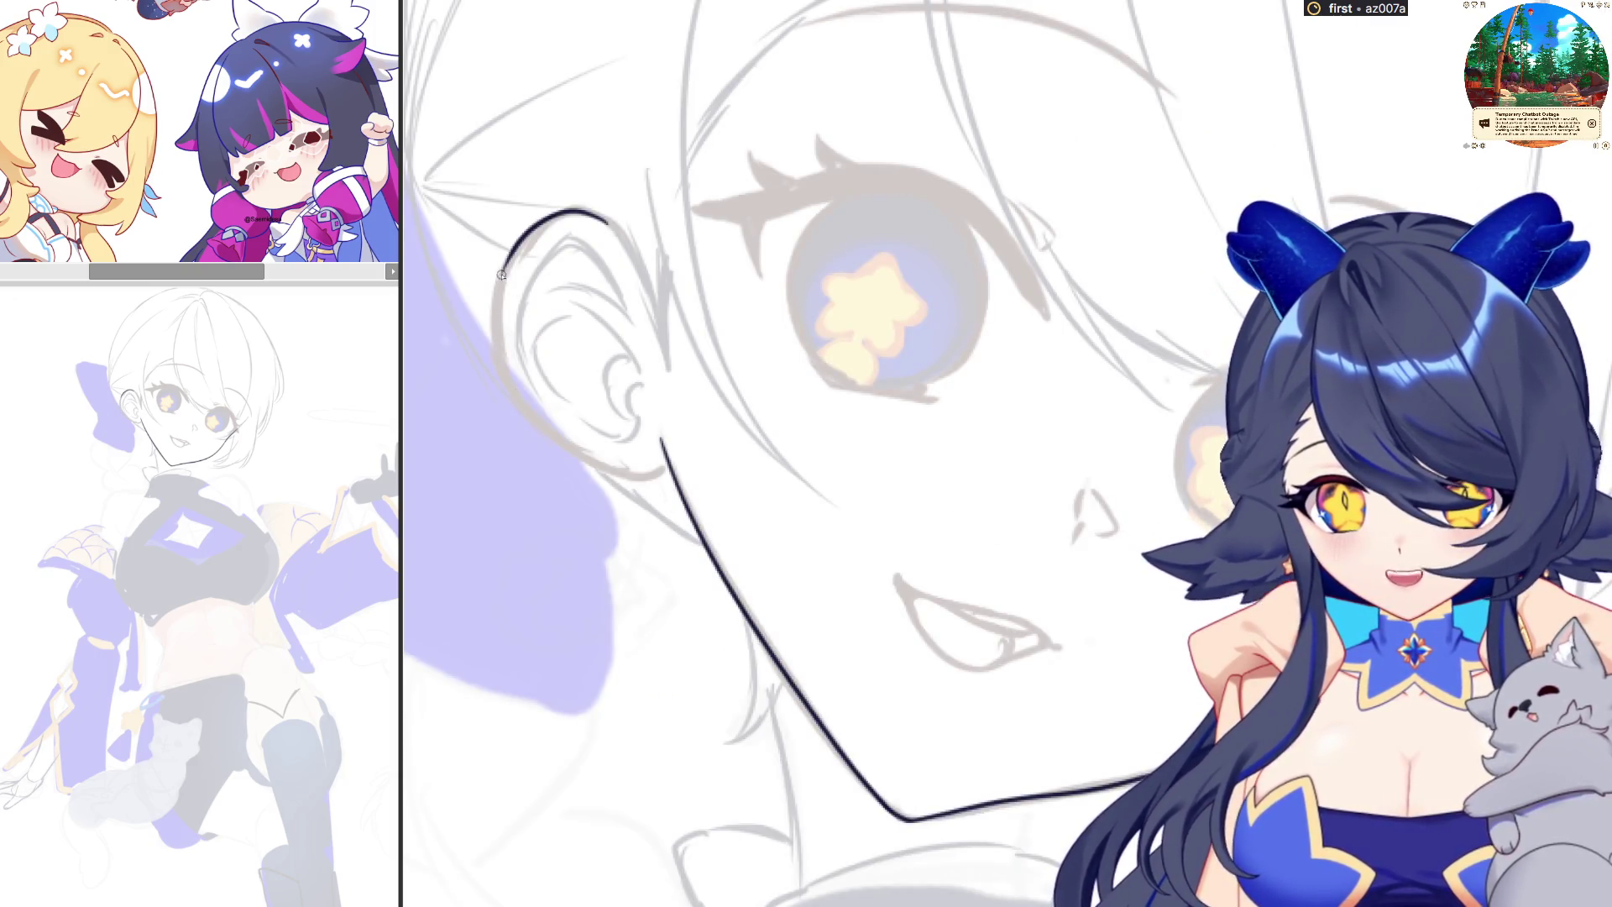
pyautogui.moveTo(497, 256); pyautogui.dragTo(547, 432)
pyautogui.hotkey('ctrl', 'z')
pyautogui.moveTo(497, 265); pyautogui.dragTo(639, 483)
pyautogui.hotkey('ctrl', 'z')
pyautogui.moveTo(504, 256)
pyautogui.mouseDown()
pyautogui.moveTo(491, 318)
pyautogui.moveTo(623, 472)
pyautogui.mouseUp()
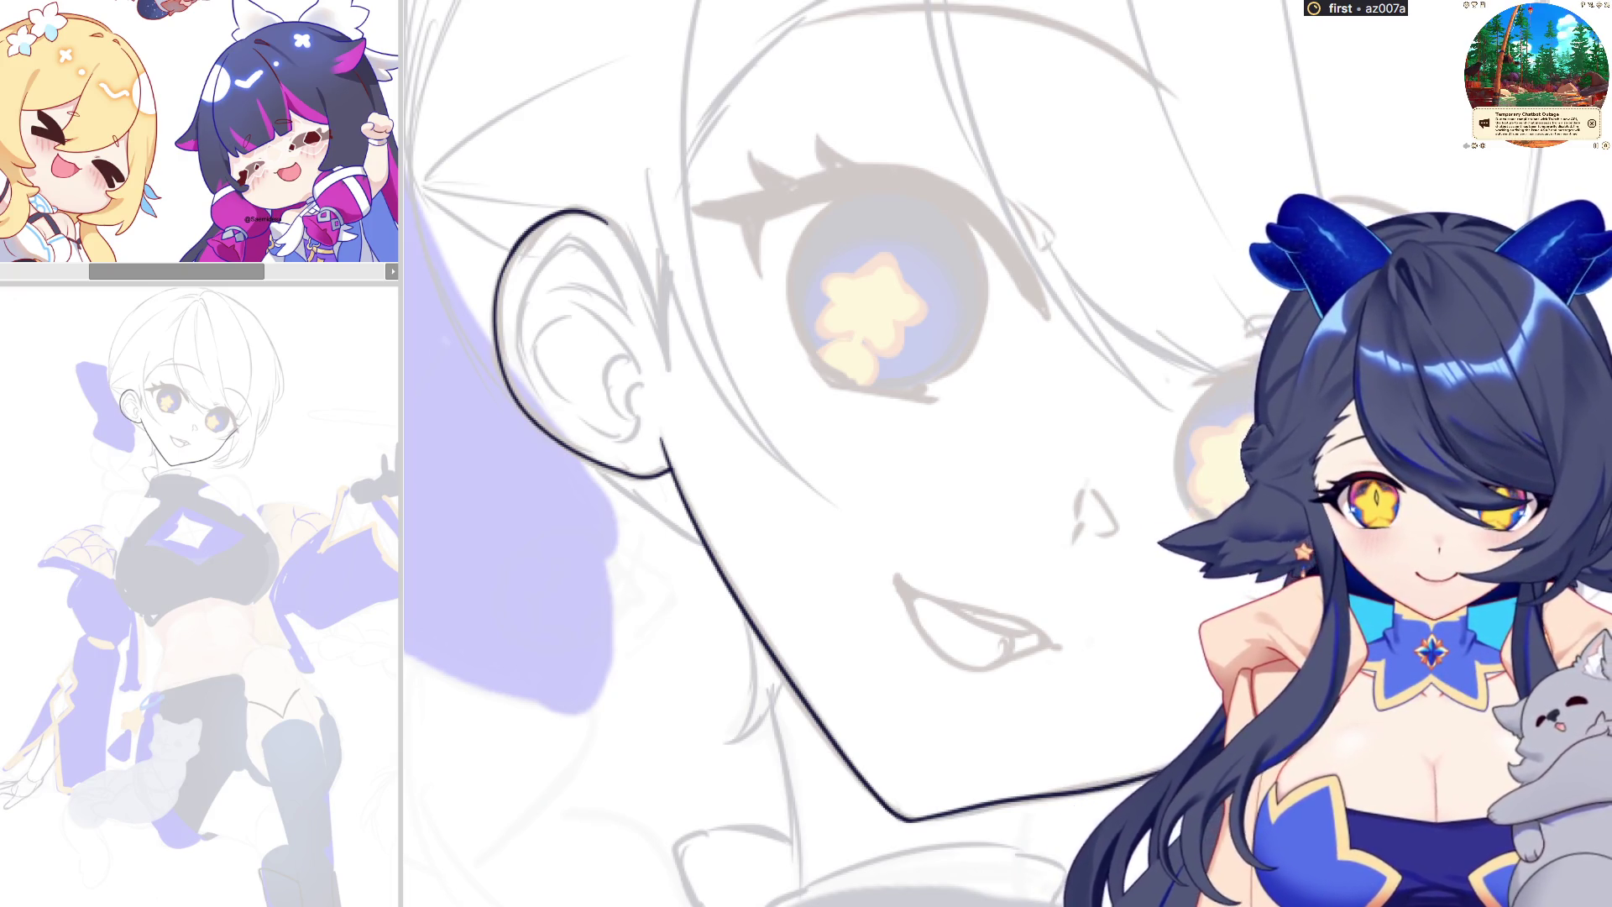
# Finish the outer ear contour around the earlobe down to the jawline
pyautogui.scroll(-3, 806, 453)
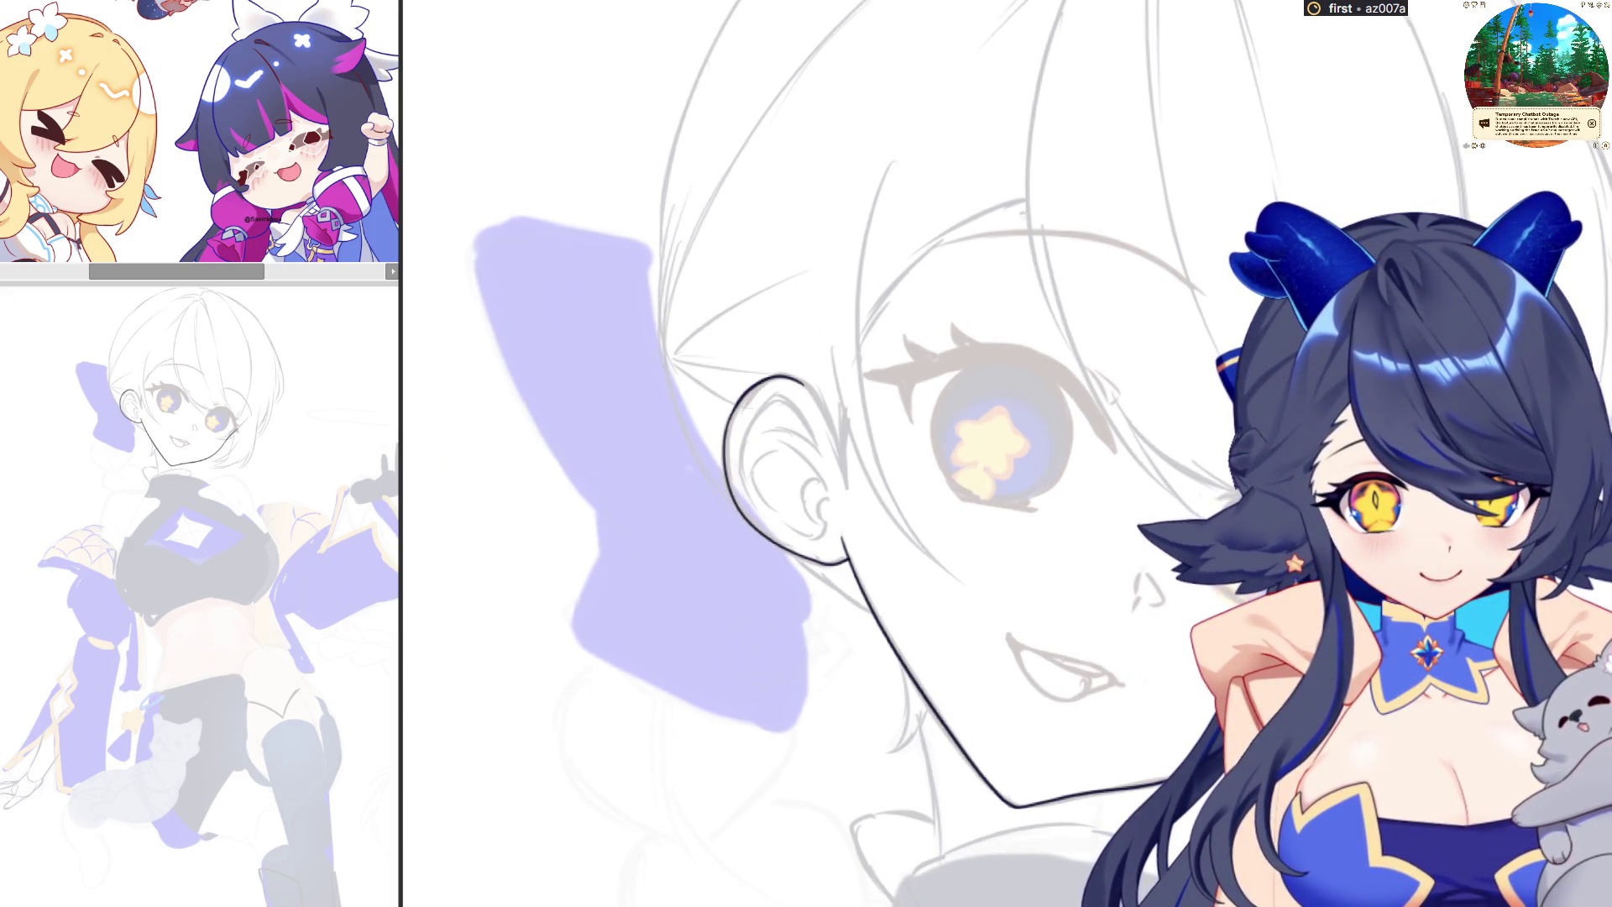
# Zoom in and ink the ear's edge down toward the jaw
pyautogui.scroll(1, 839, 453)
pyautogui.scroll(1, 840, 453)
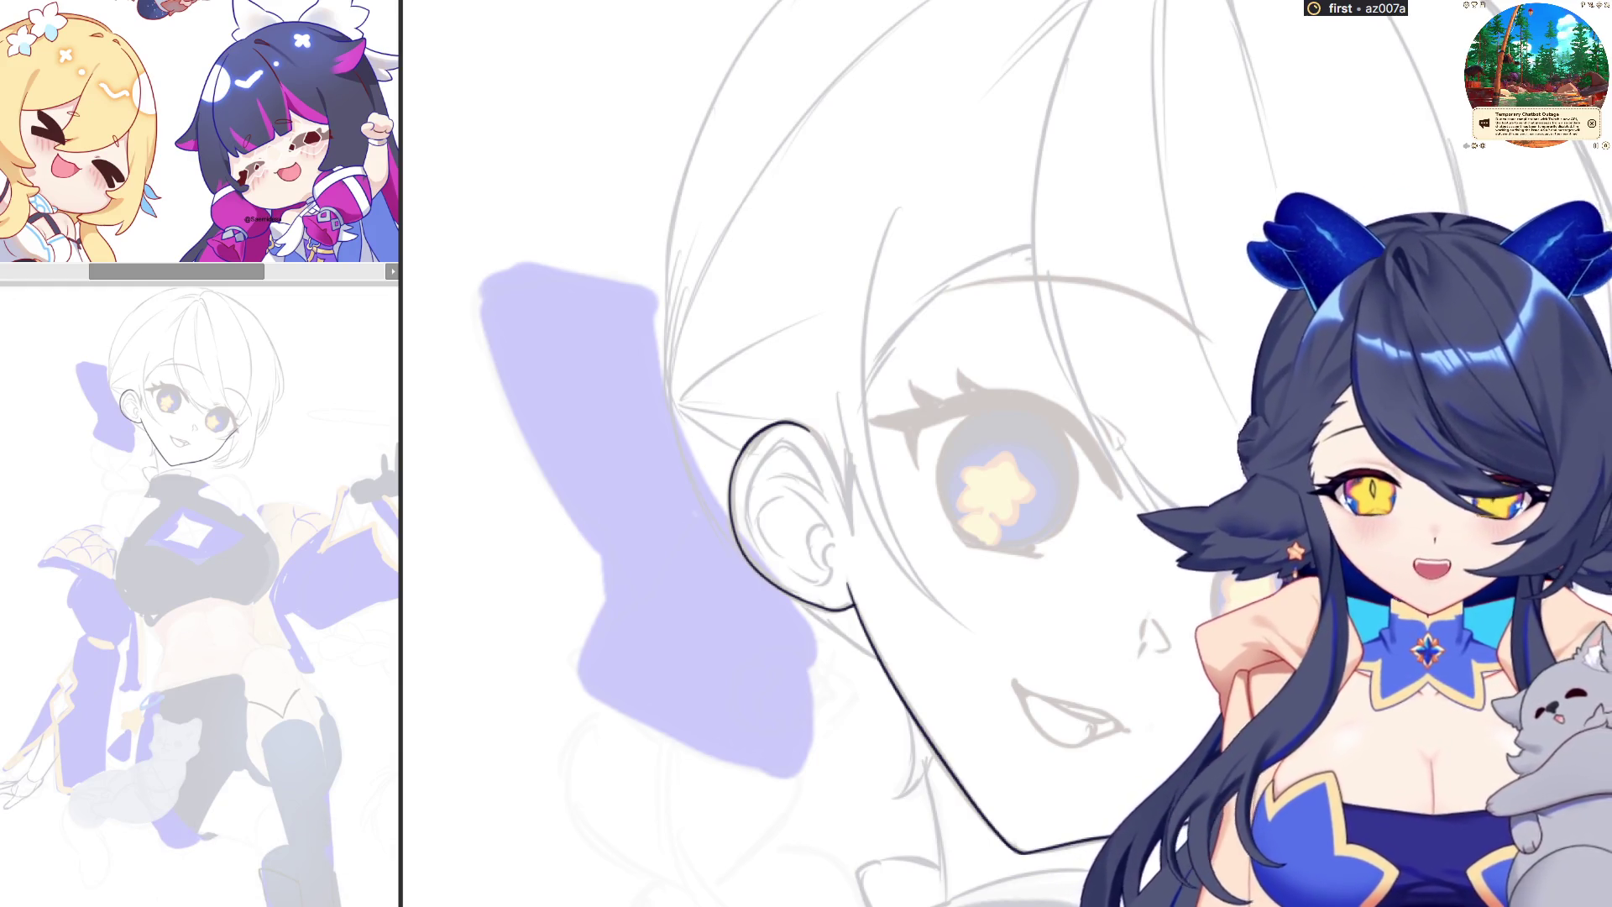
pyautogui.moveTo(833, 468); pyautogui.dragTo(854, 540)
pyautogui.moveTo(835, 388)
pyautogui.mouseDown()
pyautogui.moveTo(915, 588)
pyautogui.moveTo(966, 632)
pyautogui.mouseUp()
pyautogui.hotkey('ctrl', 'z')
pyautogui.moveTo(836, 429); pyautogui.dragTo(881, 545)
pyautogui.hotkey('ctrl', 'z')
pyautogui.moveTo(835, 378); pyautogui.dragTo(965, 630)
# Ink a long hair strand beside the eye and erase its top part
pyautogui.press('h')
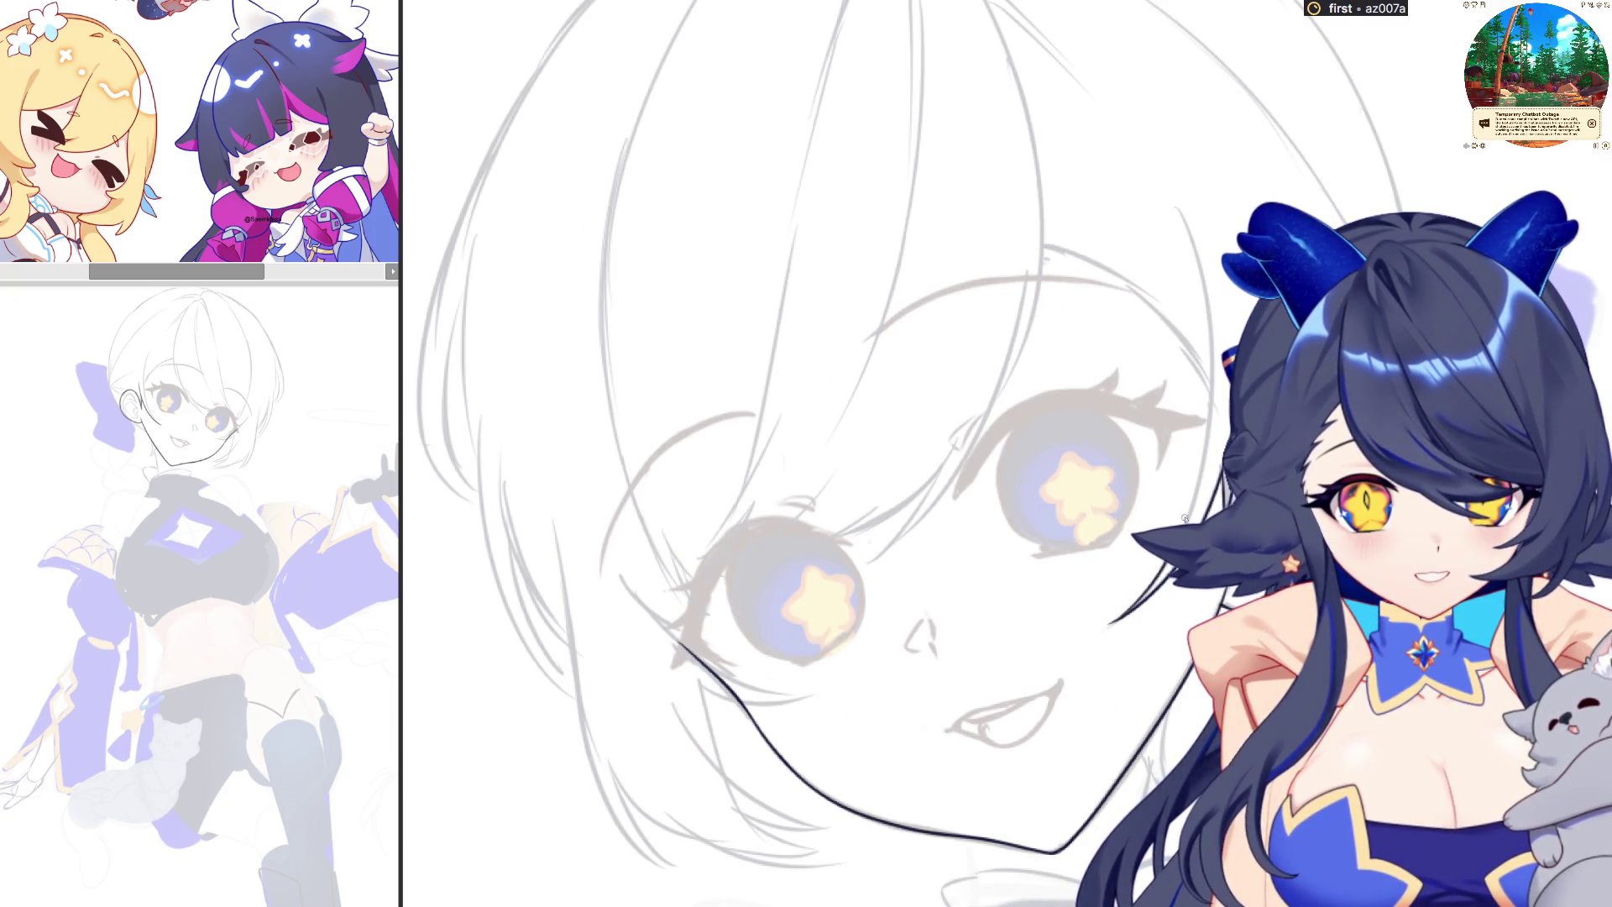
pyautogui.press('h')
pyautogui.moveTo(965, 623); pyautogui.dragTo(893, 281)
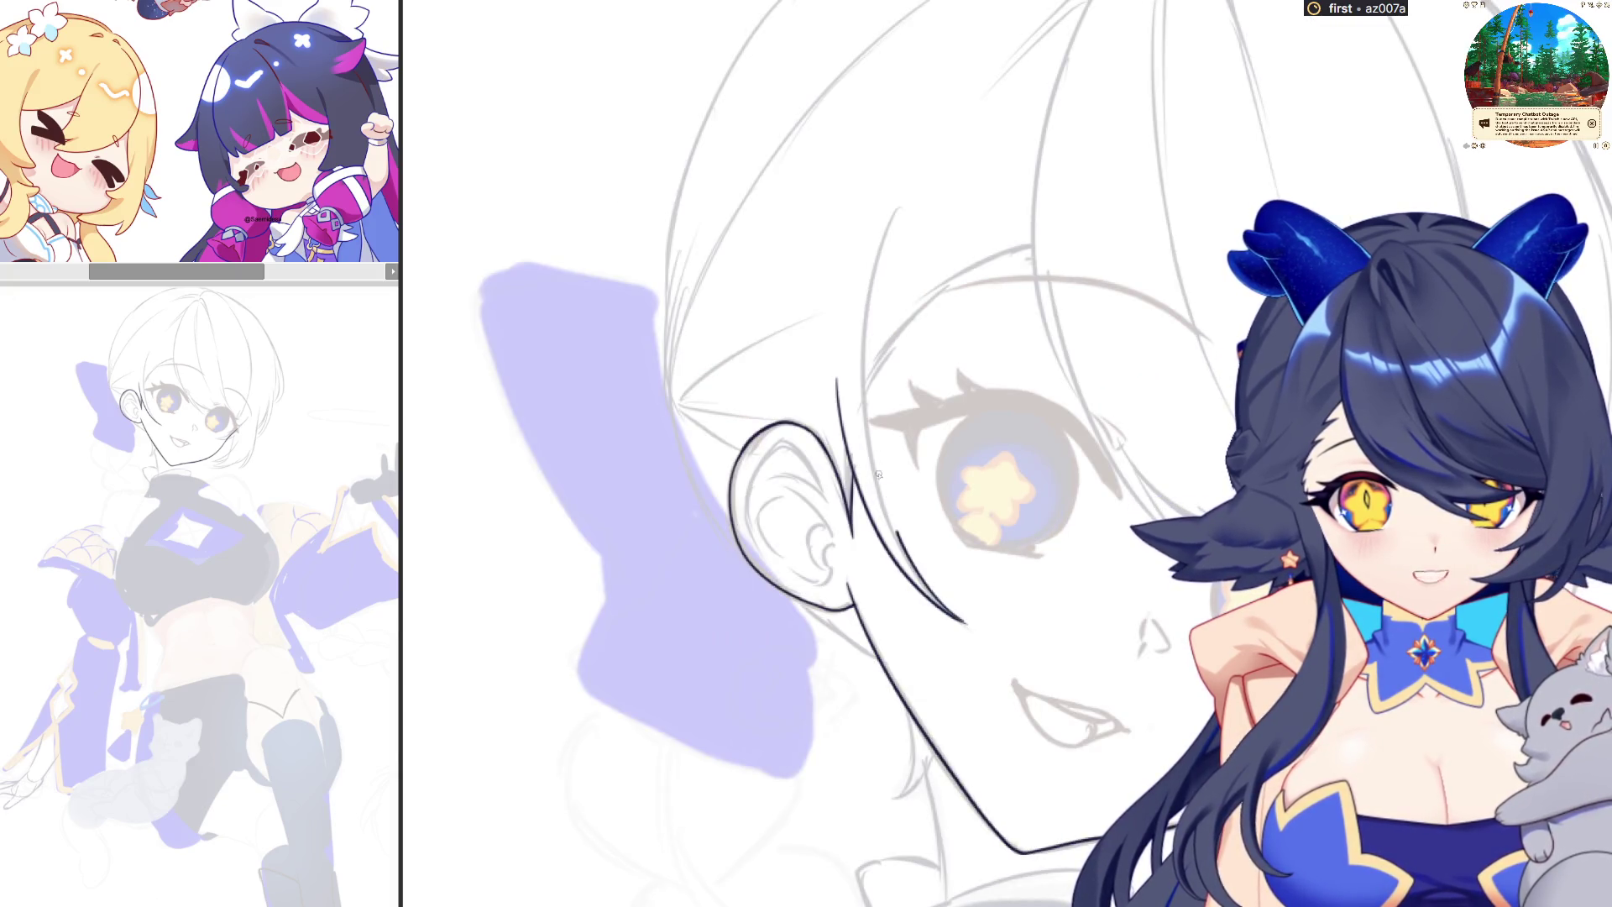
pyautogui.hotkey('ctrl', 'z')
pyautogui.moveTo(964, 621); pyautogui.dragTo(869, 275)
pyautogui.hotkey('ctrl', 'z')
pyautogui.moveTo(957, 620); pyautogui.dragTo(914, 209)
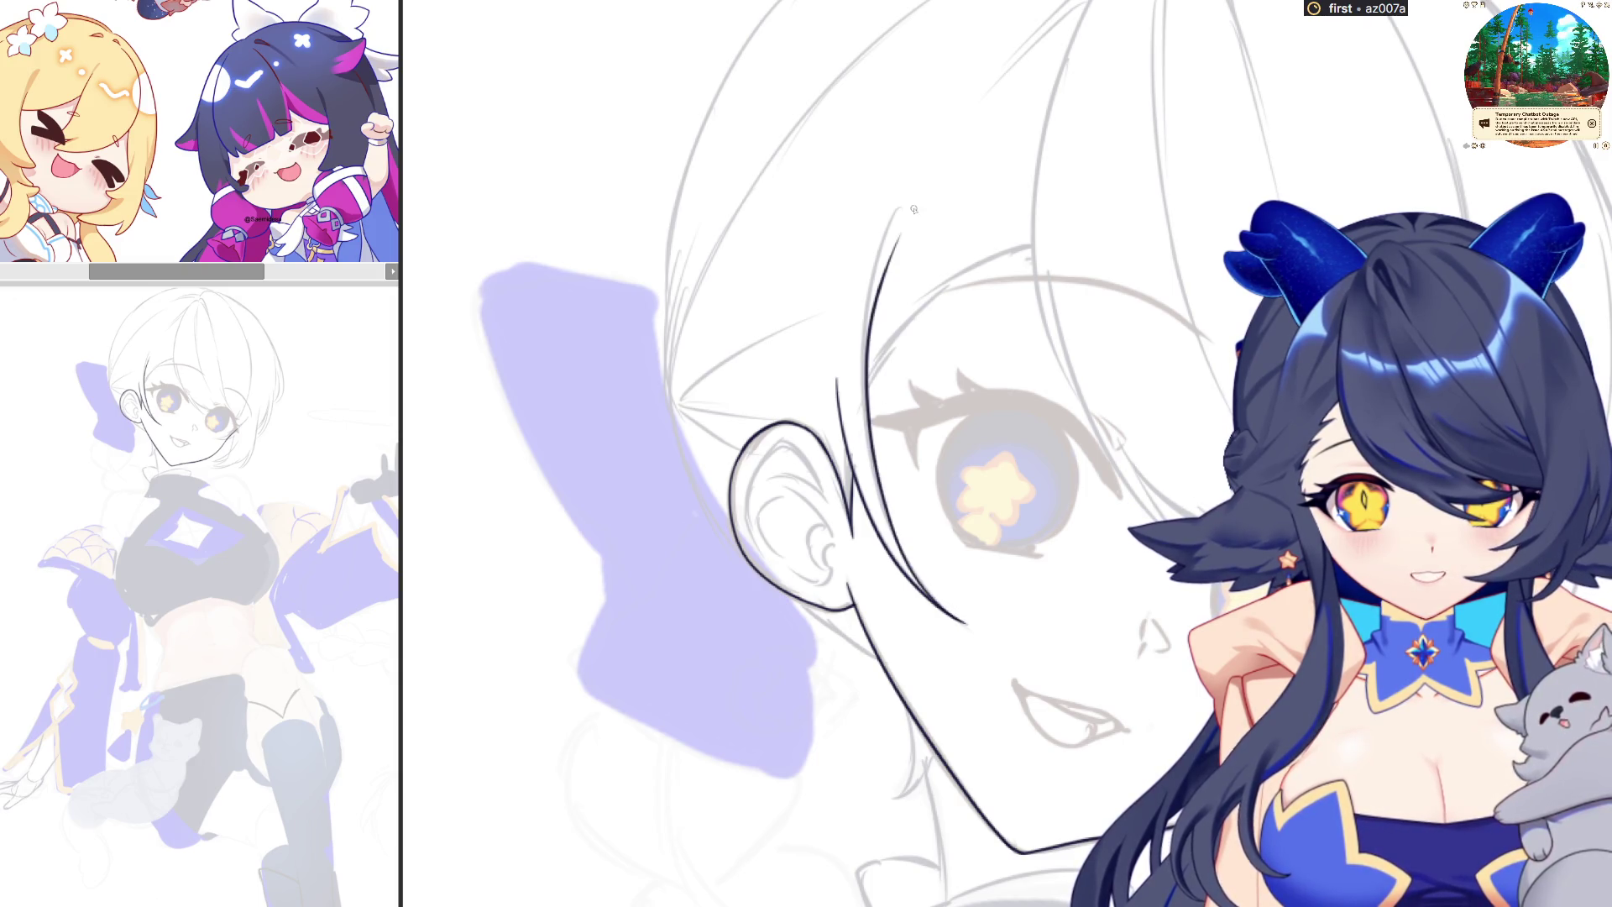
pyautogui.moveTo(869, 336)
pyautogui.mouseDown()
pyautogui.moveTo(898, 235)
pyautogui.moveTo(868, 375)
pyautogui.mouseUp()
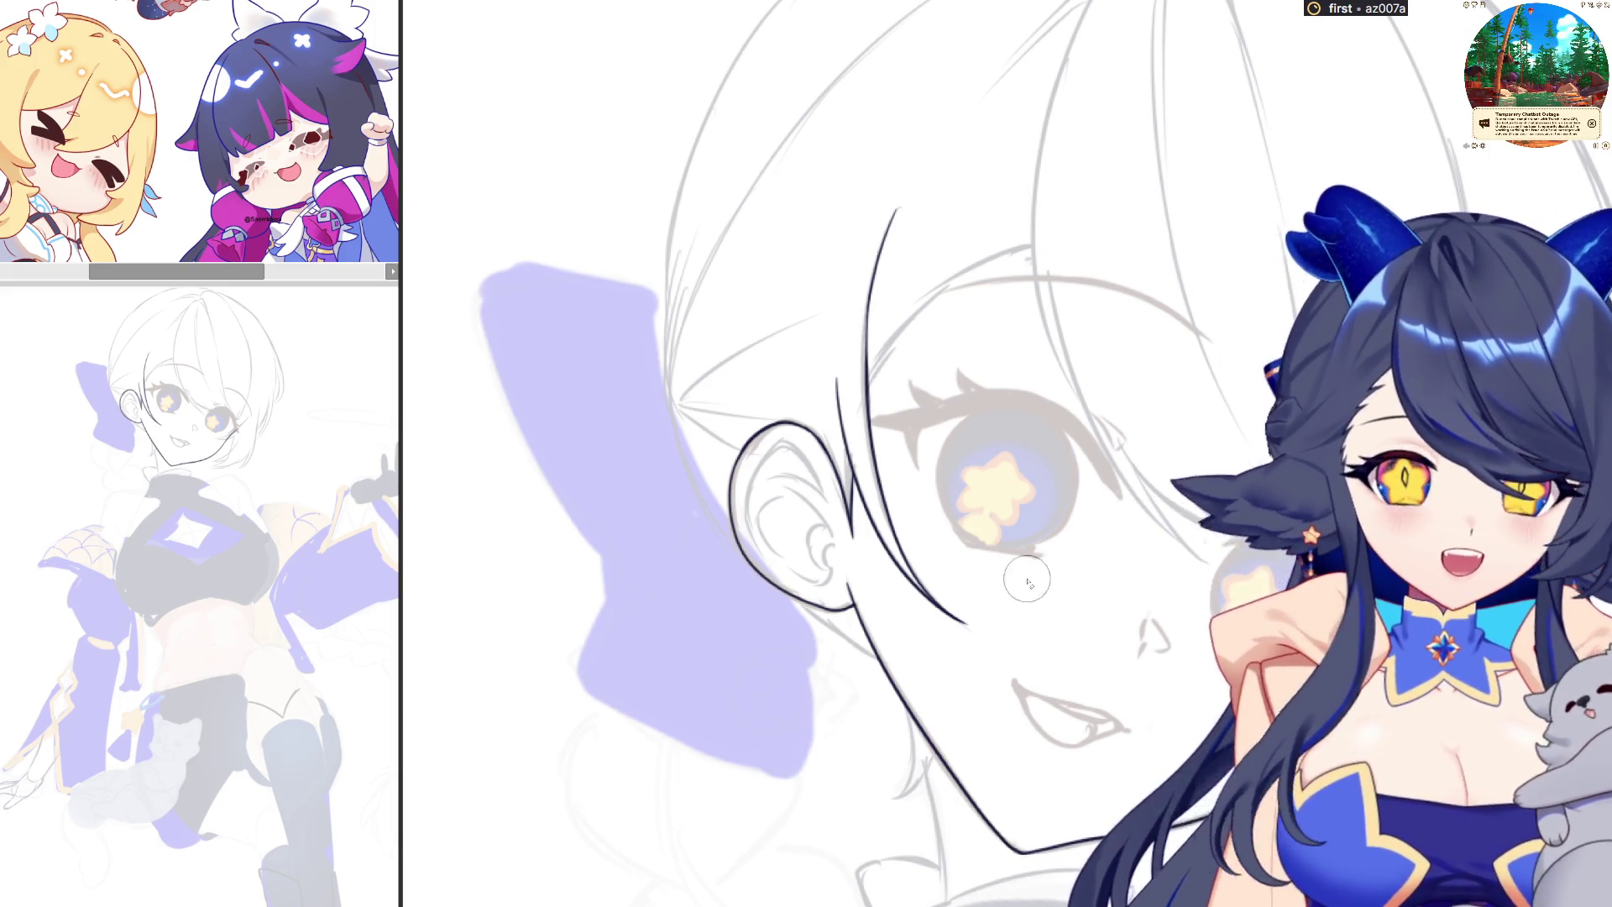
pyautogui.scroll(-2, 1091, 630)
pyautogui.scroll(-2, 1134, 617)
pyautogui.scroll(1, 1156, 609)
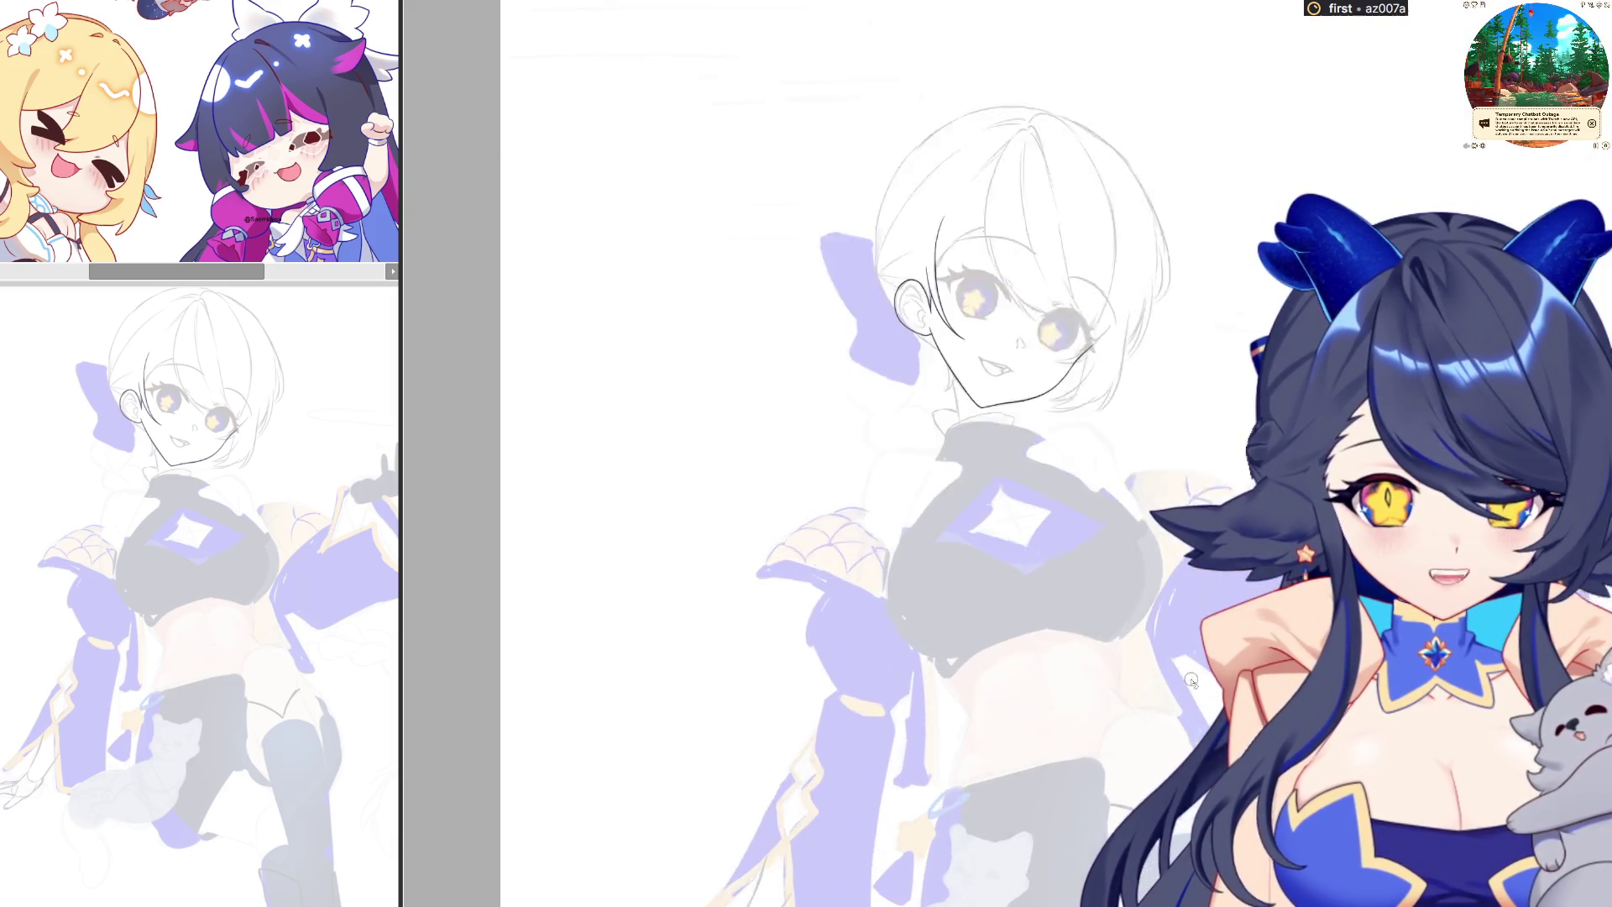
pyautogui.scroll(1, 1176, 655)
pyautogui.scroll(-1, 1164, 689)
pyautogui.scroll(2, 1050, 420)
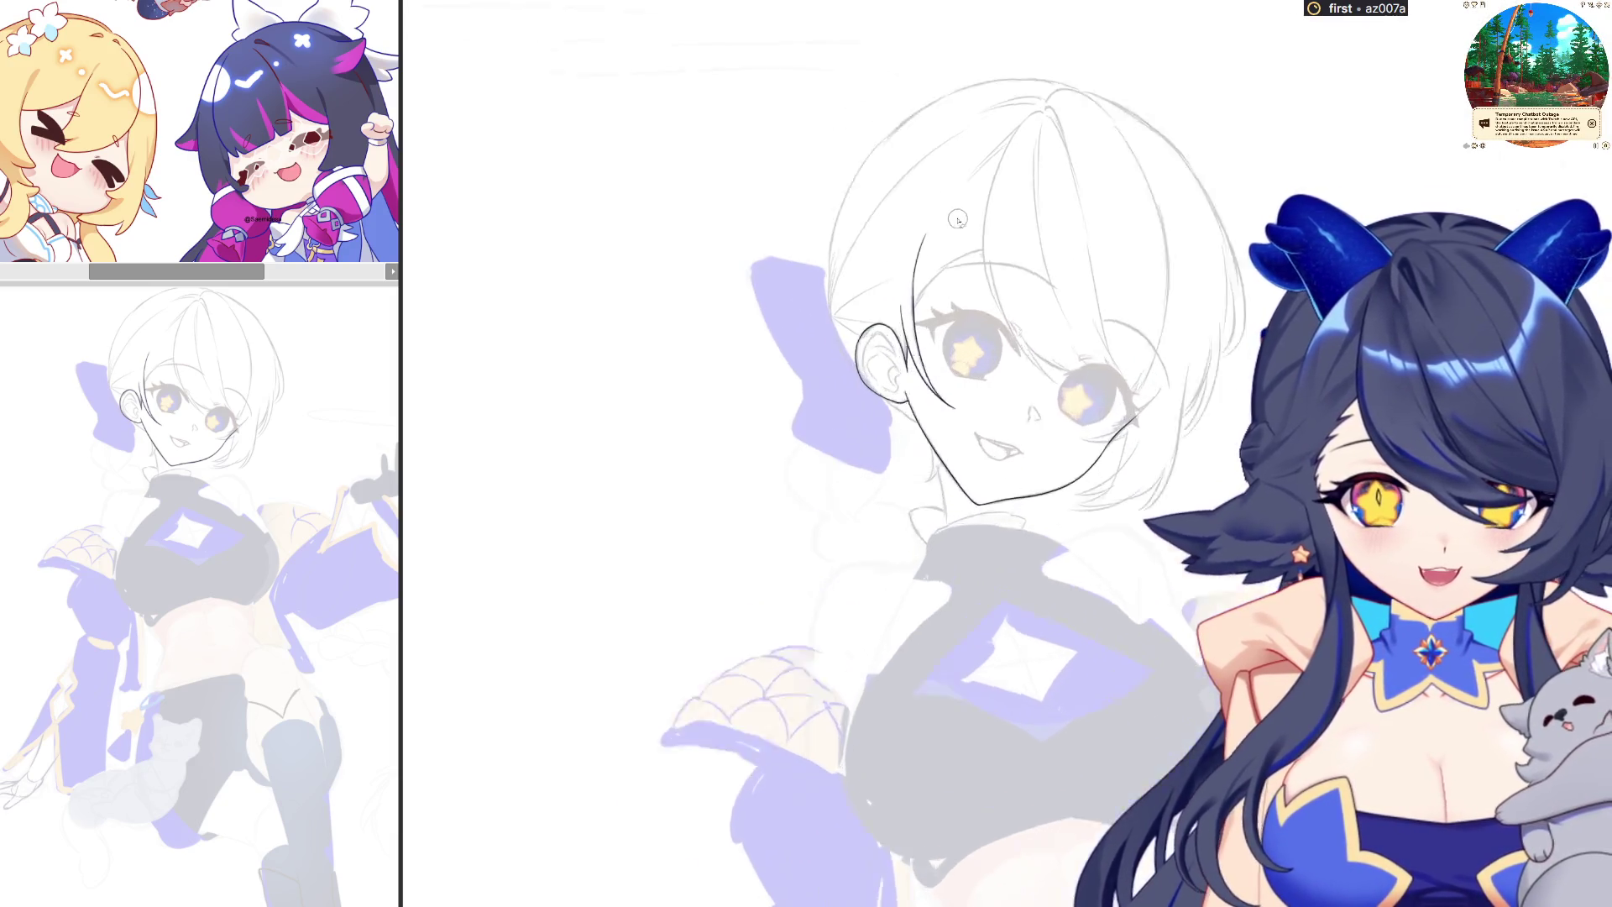
pyautogui.scroll(1, 991, 294)
pyautogui.scroll(1, 957, 218)
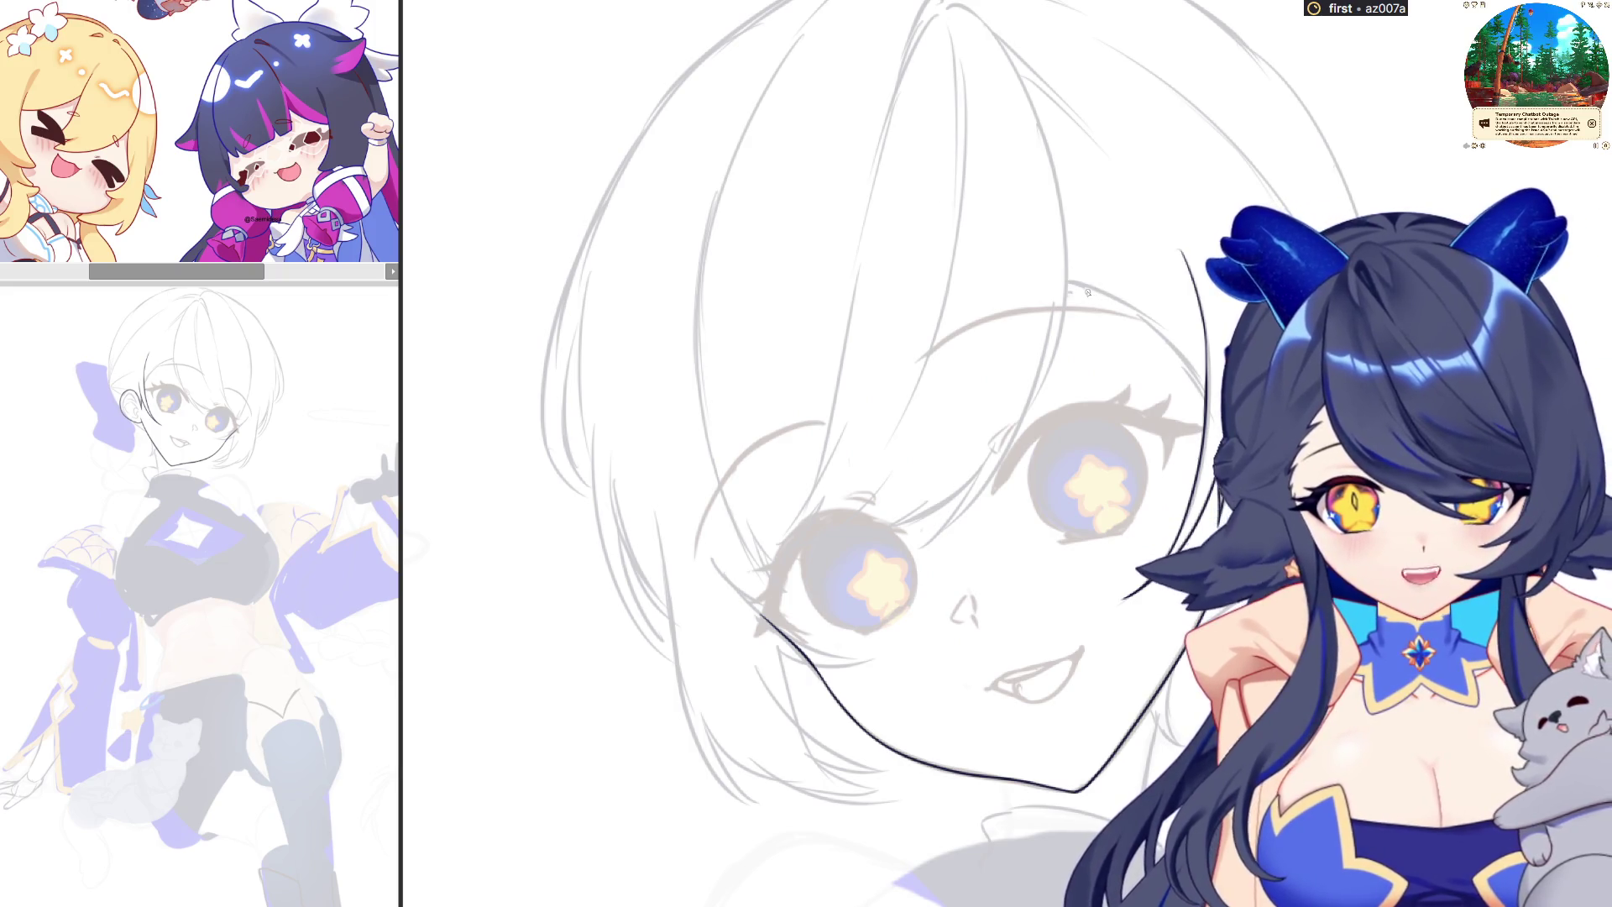
pyautogui.moveTo(1068, 282)
pyautogui.mouseDown()
pyautogui.moveTo(1157, 318)
pyautogui.moveTo(1207, 390)
pyautogui.mouseUp()
pyautogui.hotkey('ctrl', 'z')
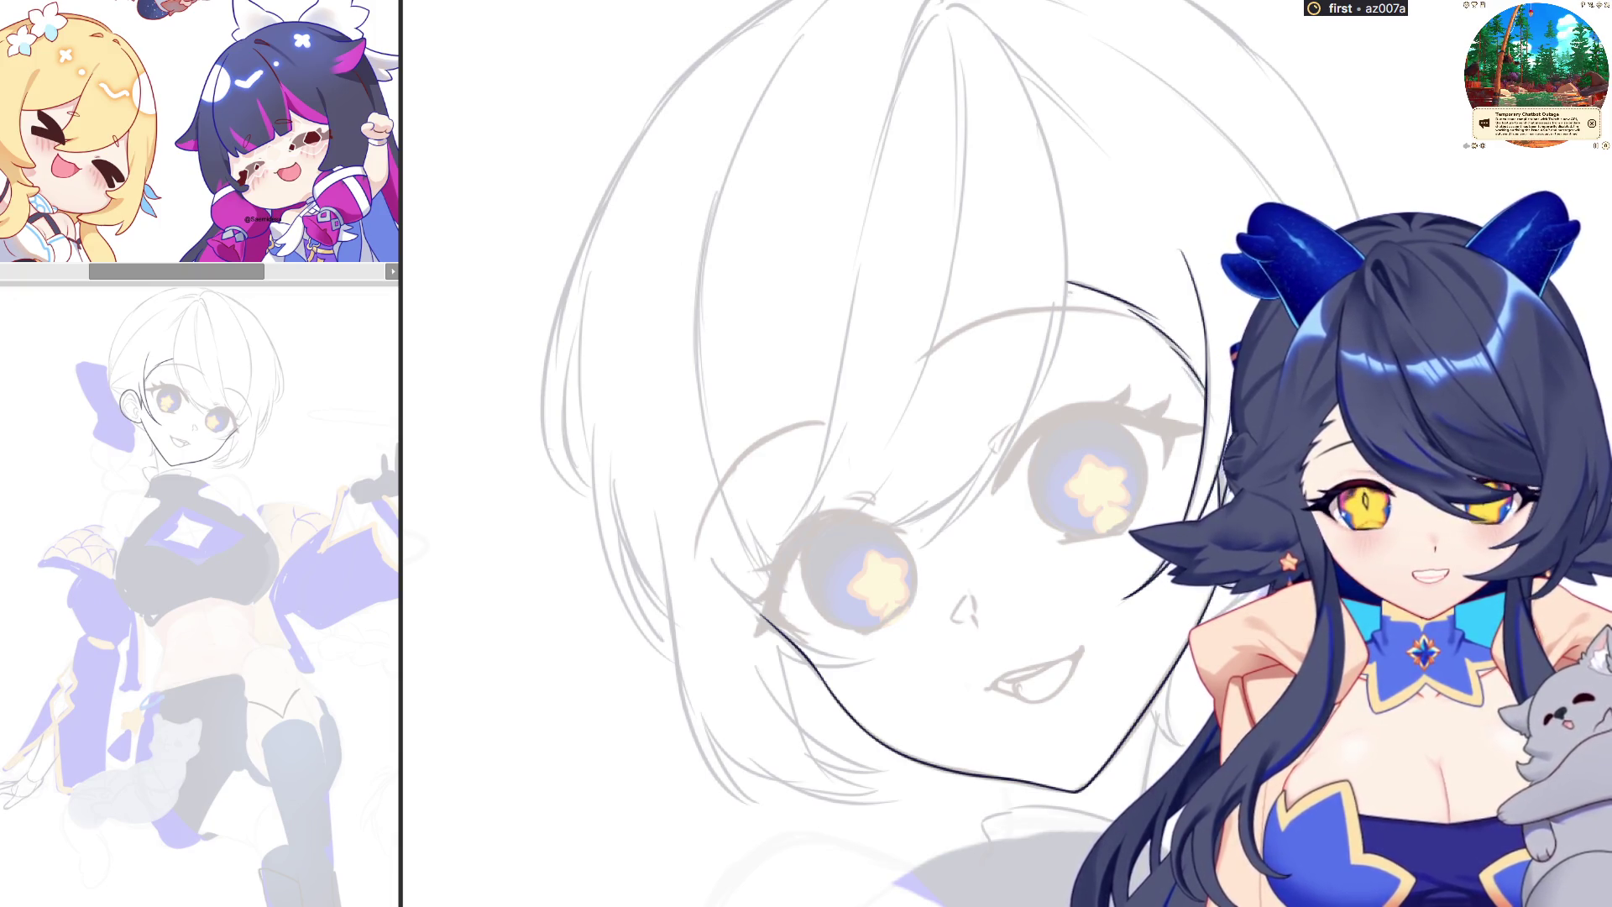
pyautogui.scroll(4, 1180, 334)
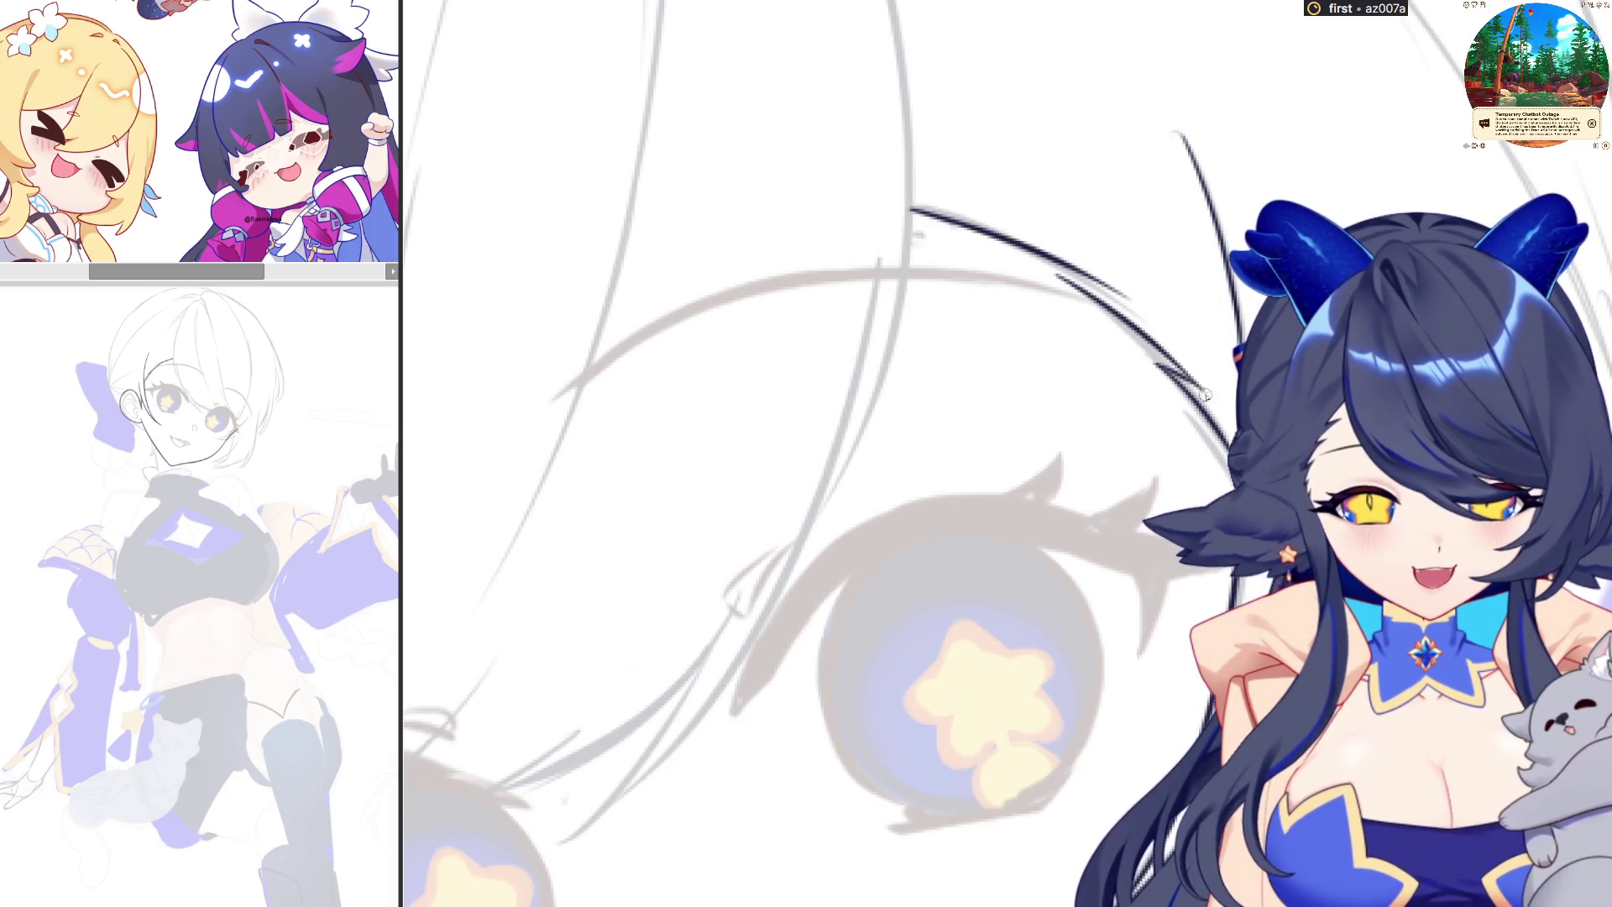
pyautogui.moveTo(1058, 273); pyautogui.dragTo(1103, 283)
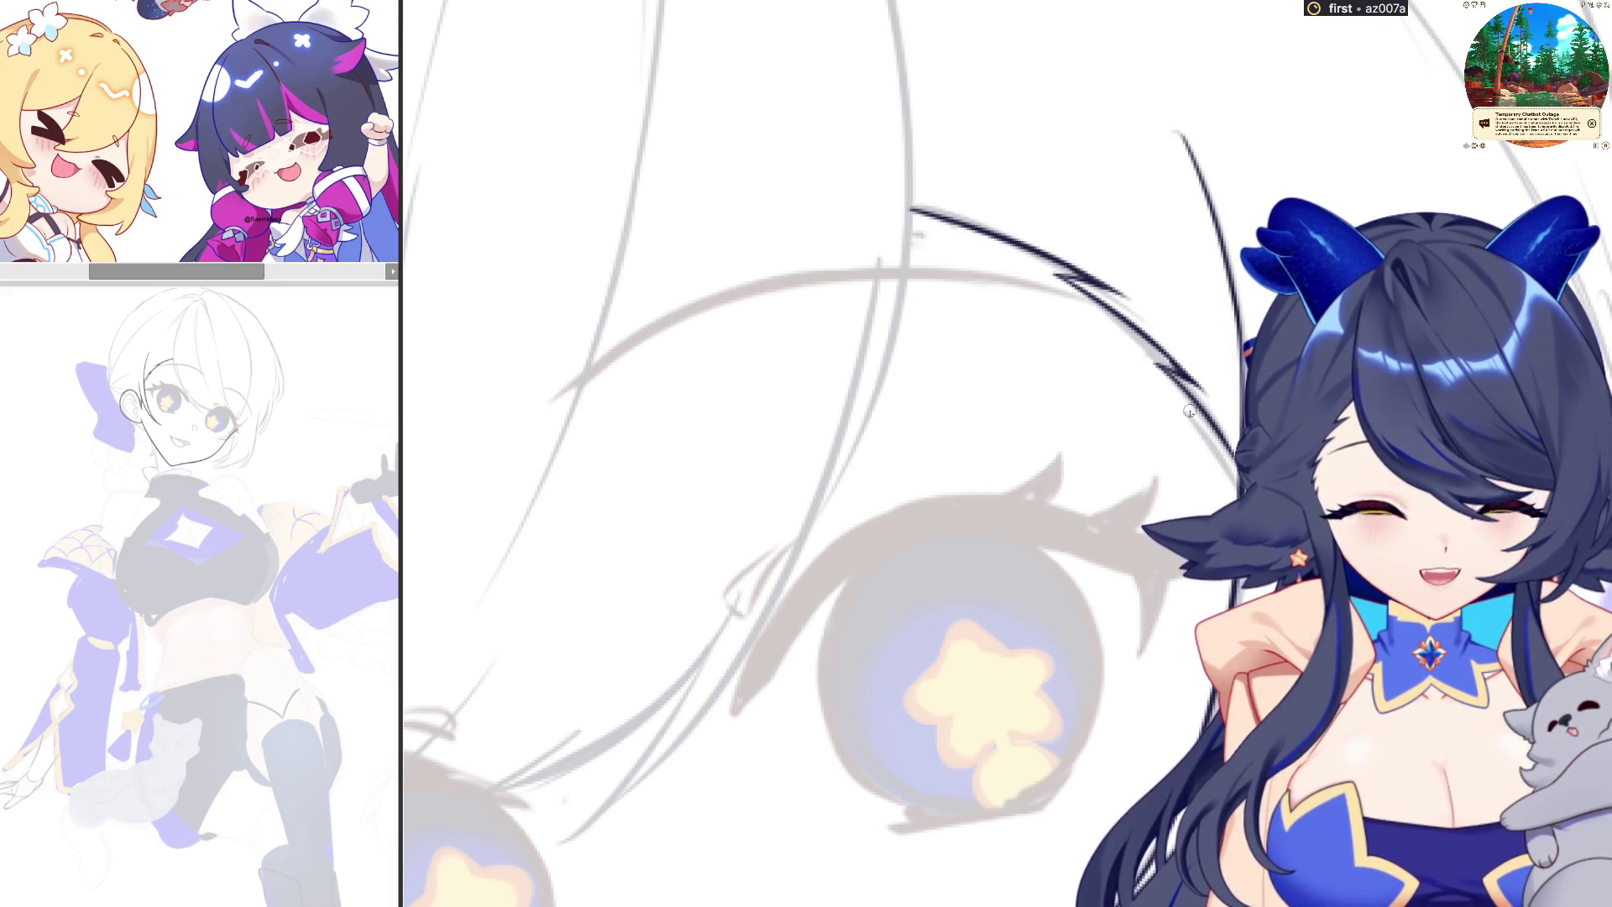
pyautogui.scroll(-6, 1191, 412)
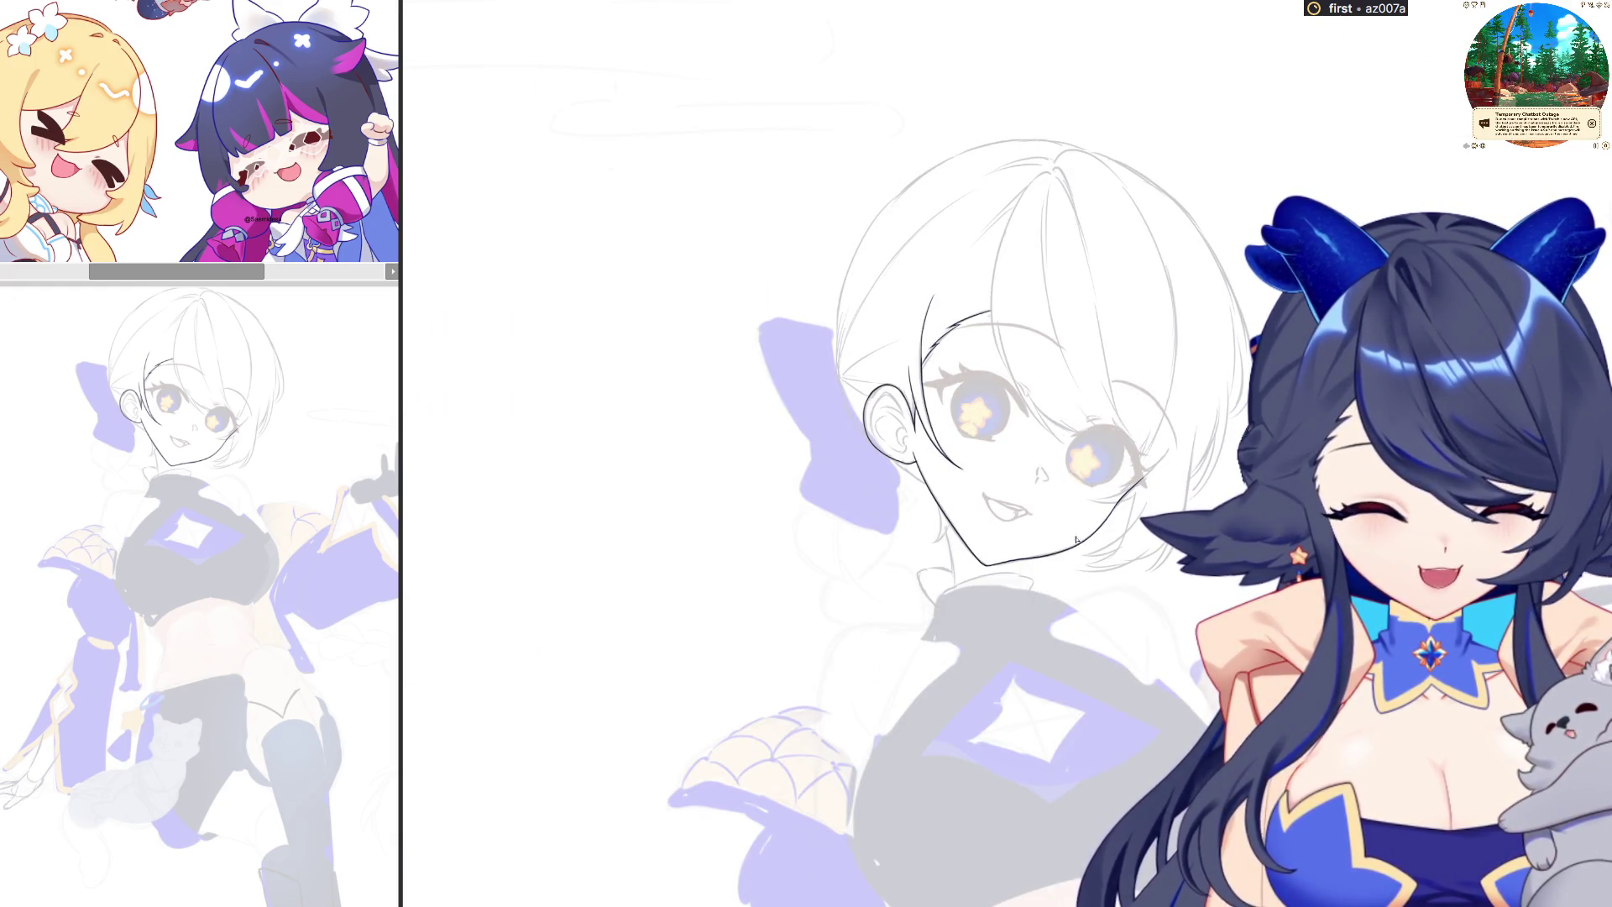
pyautogui.scroll(-2, 1075, 539)
pyautogui.scroll(3, 1025, 770)
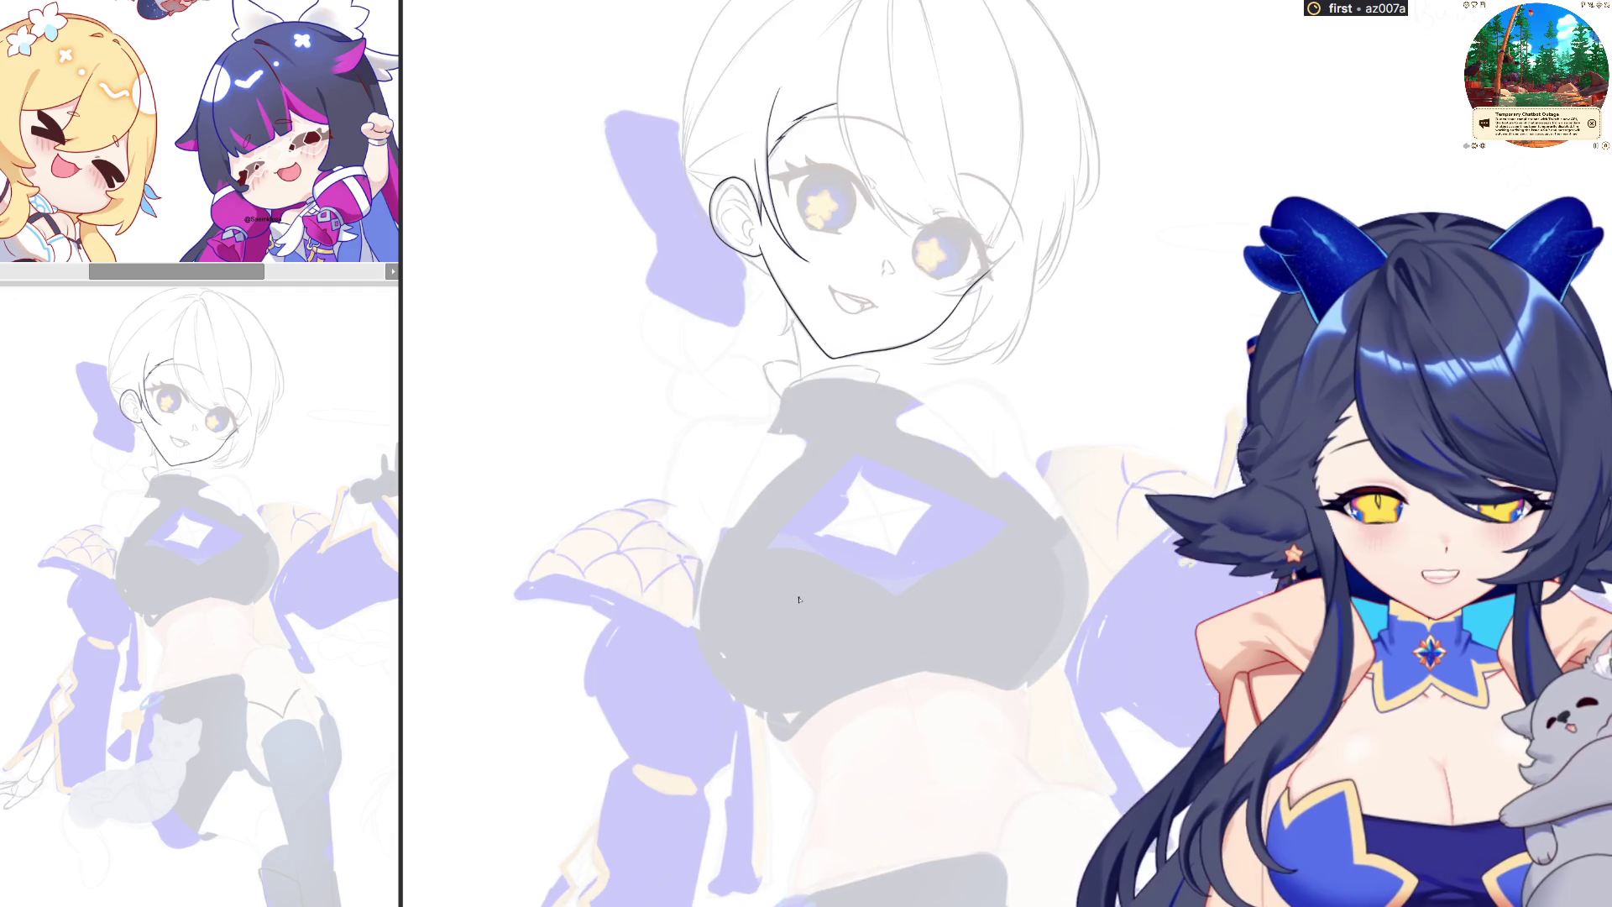
pyautogui.scroll(2, 799, 600)
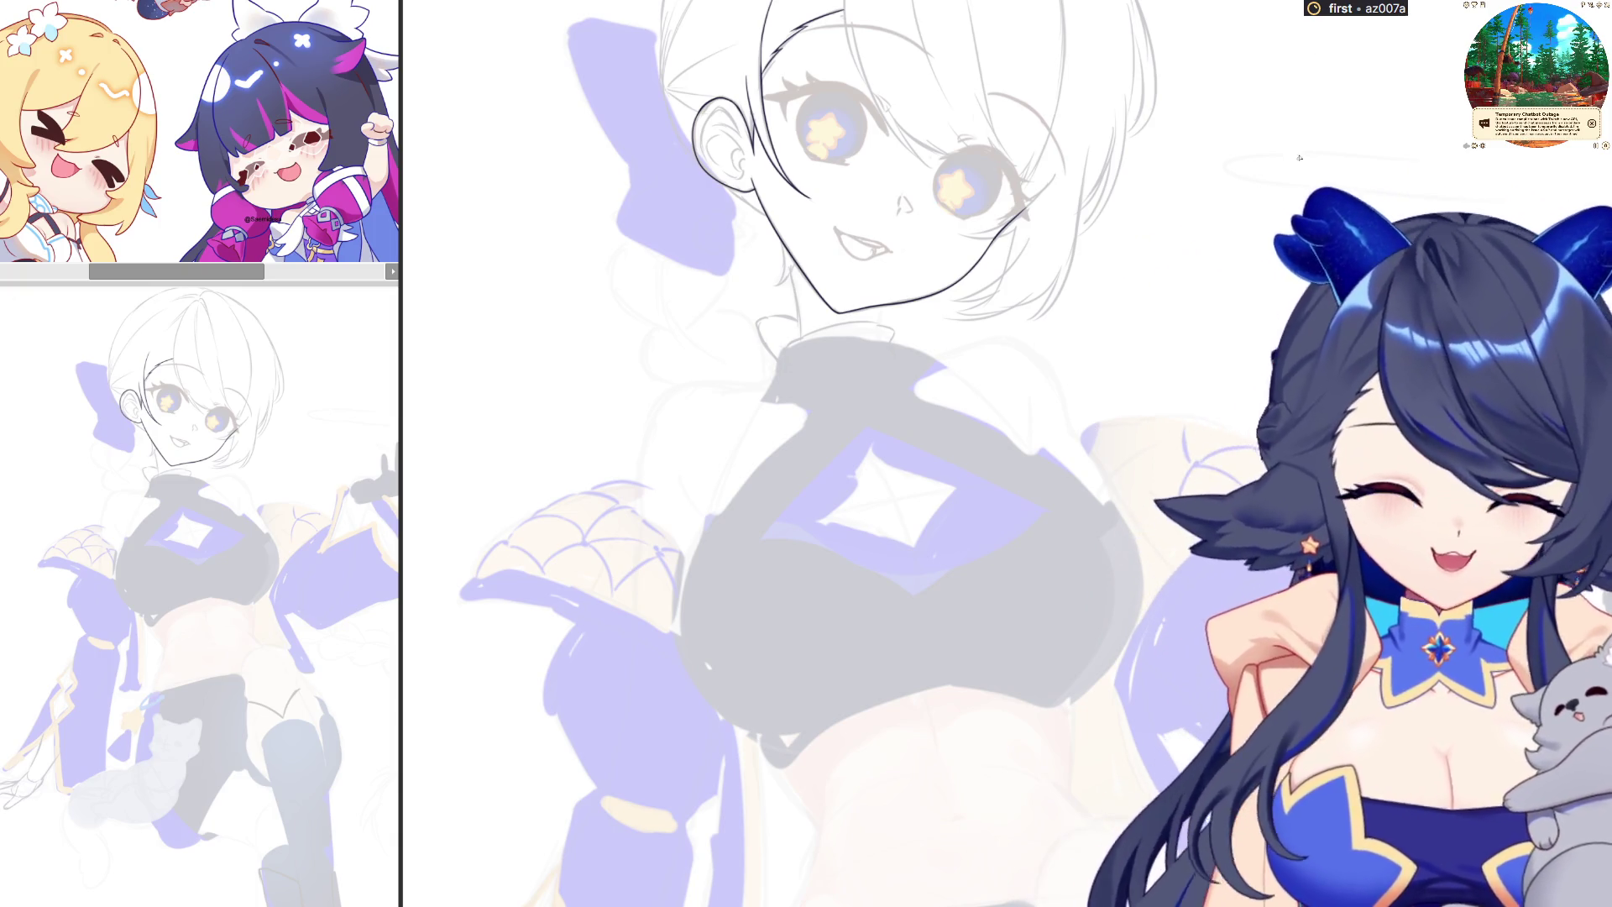
pyautogui.scroll(5, 787, 391)
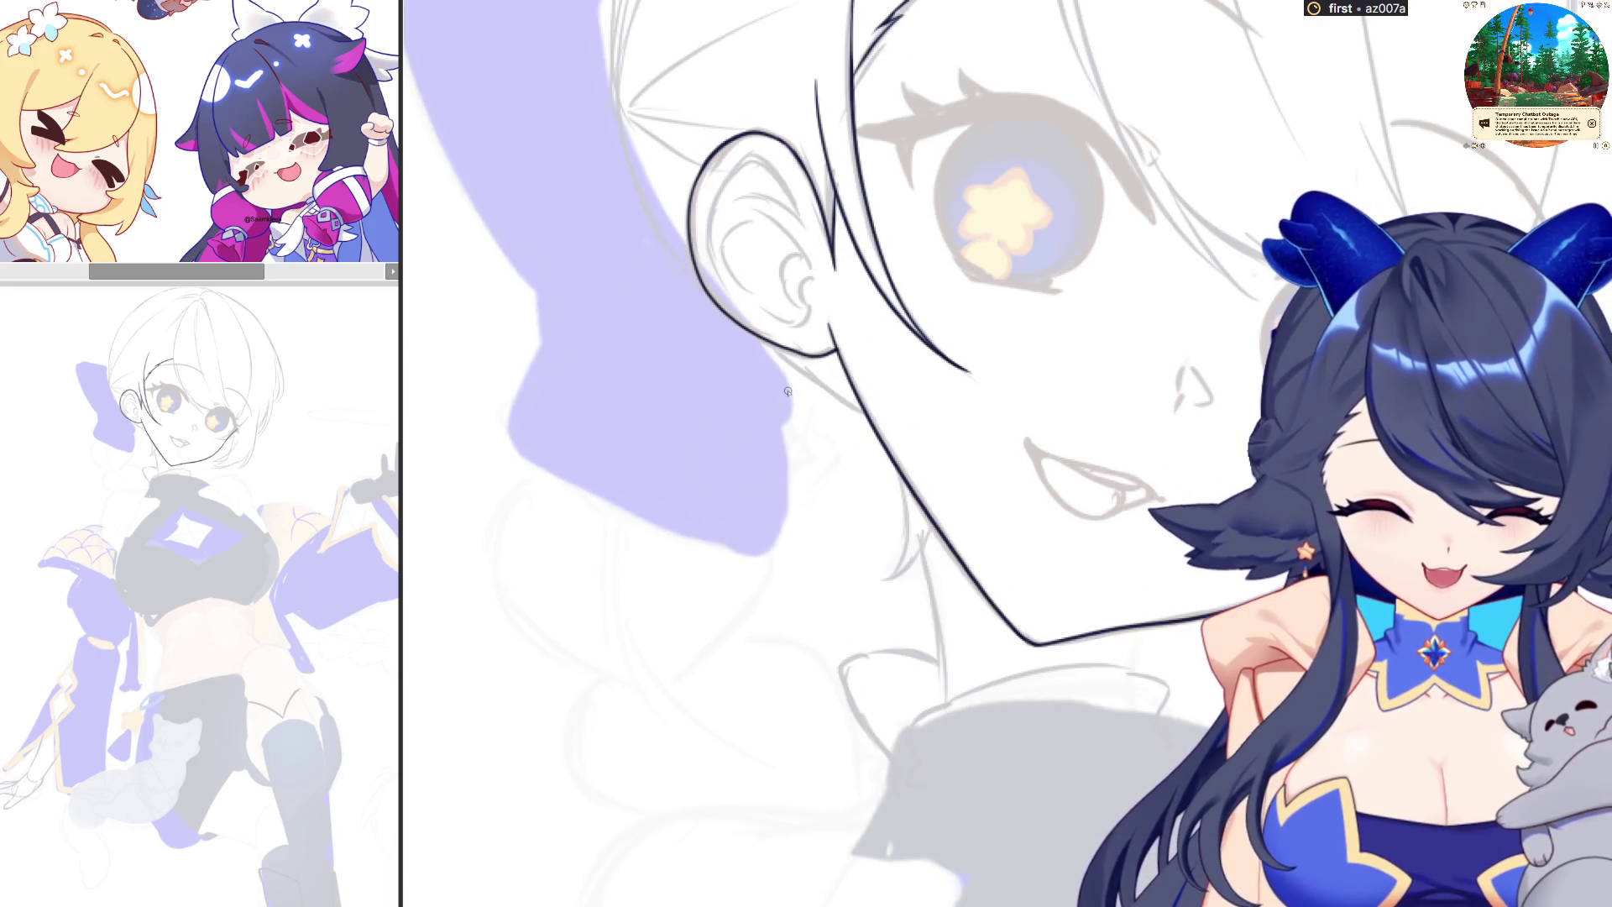
# Mirror the view and ink short neck lines on both sides under the chin
pyautogui.press('h')
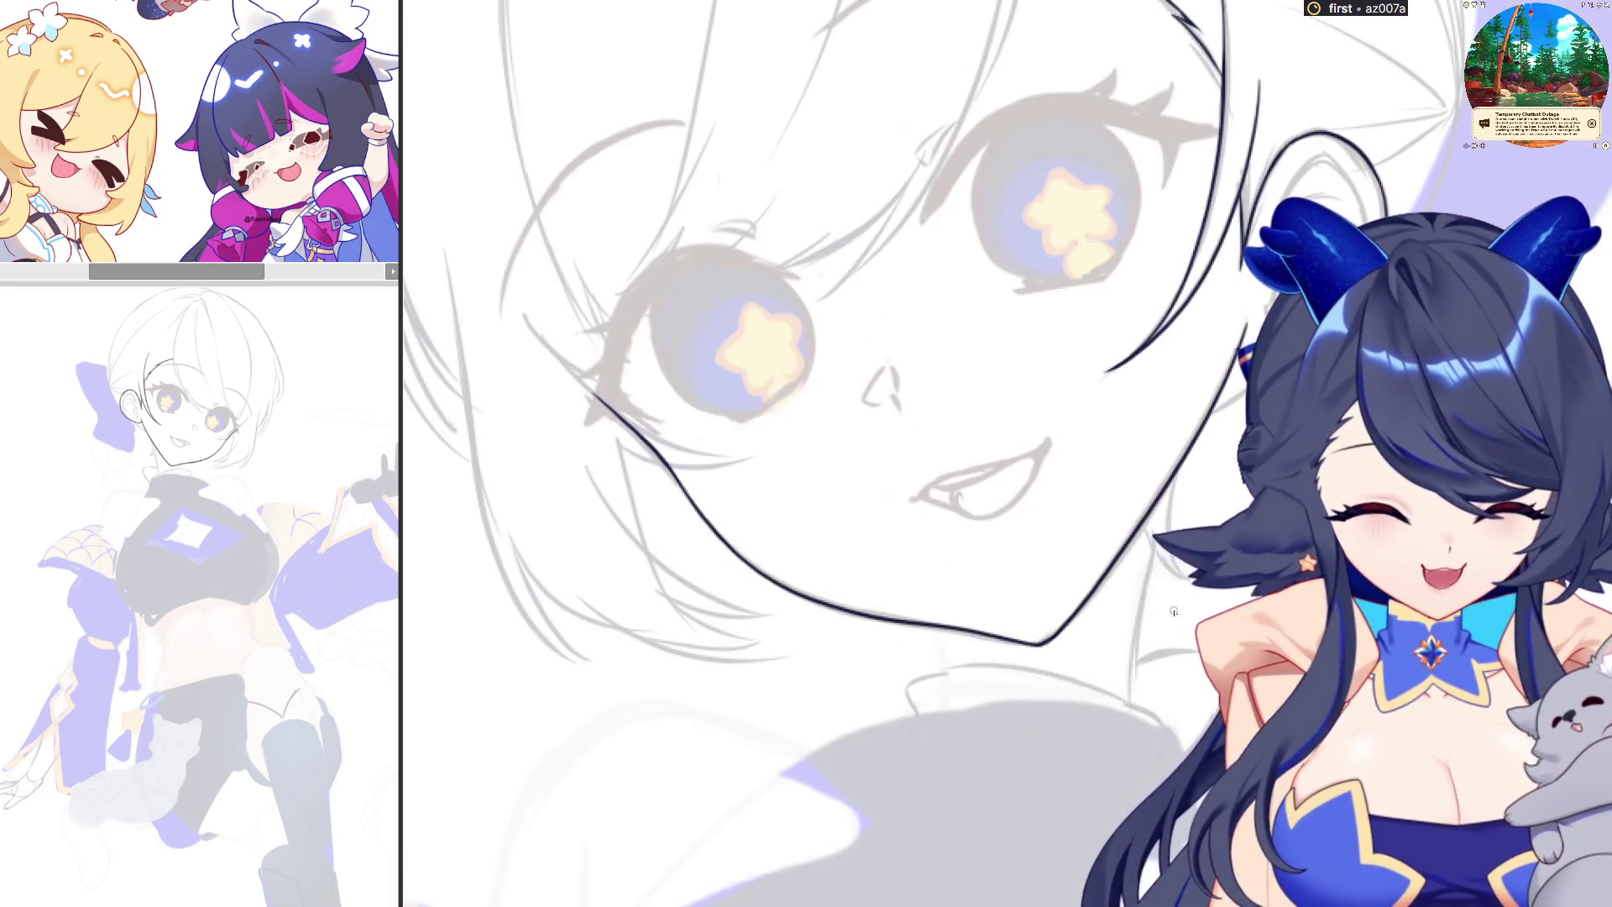
pyautogui.hotkey('ctrl', 'z')
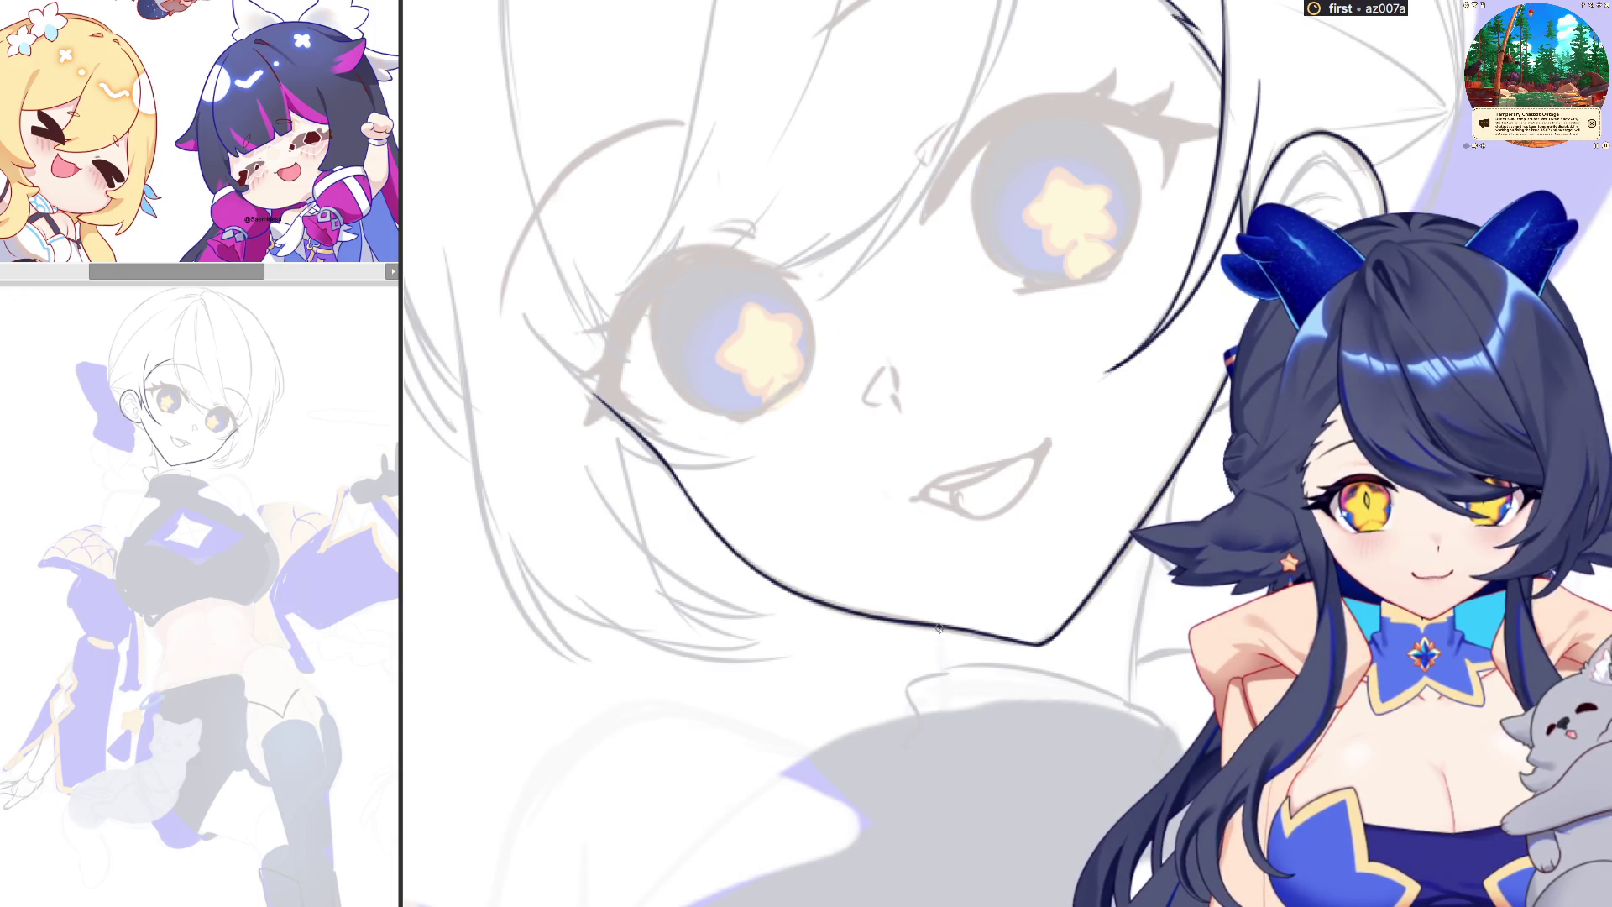
pyautogui.moveTo(940, 630); pyautogui.dragTo(945, 666)
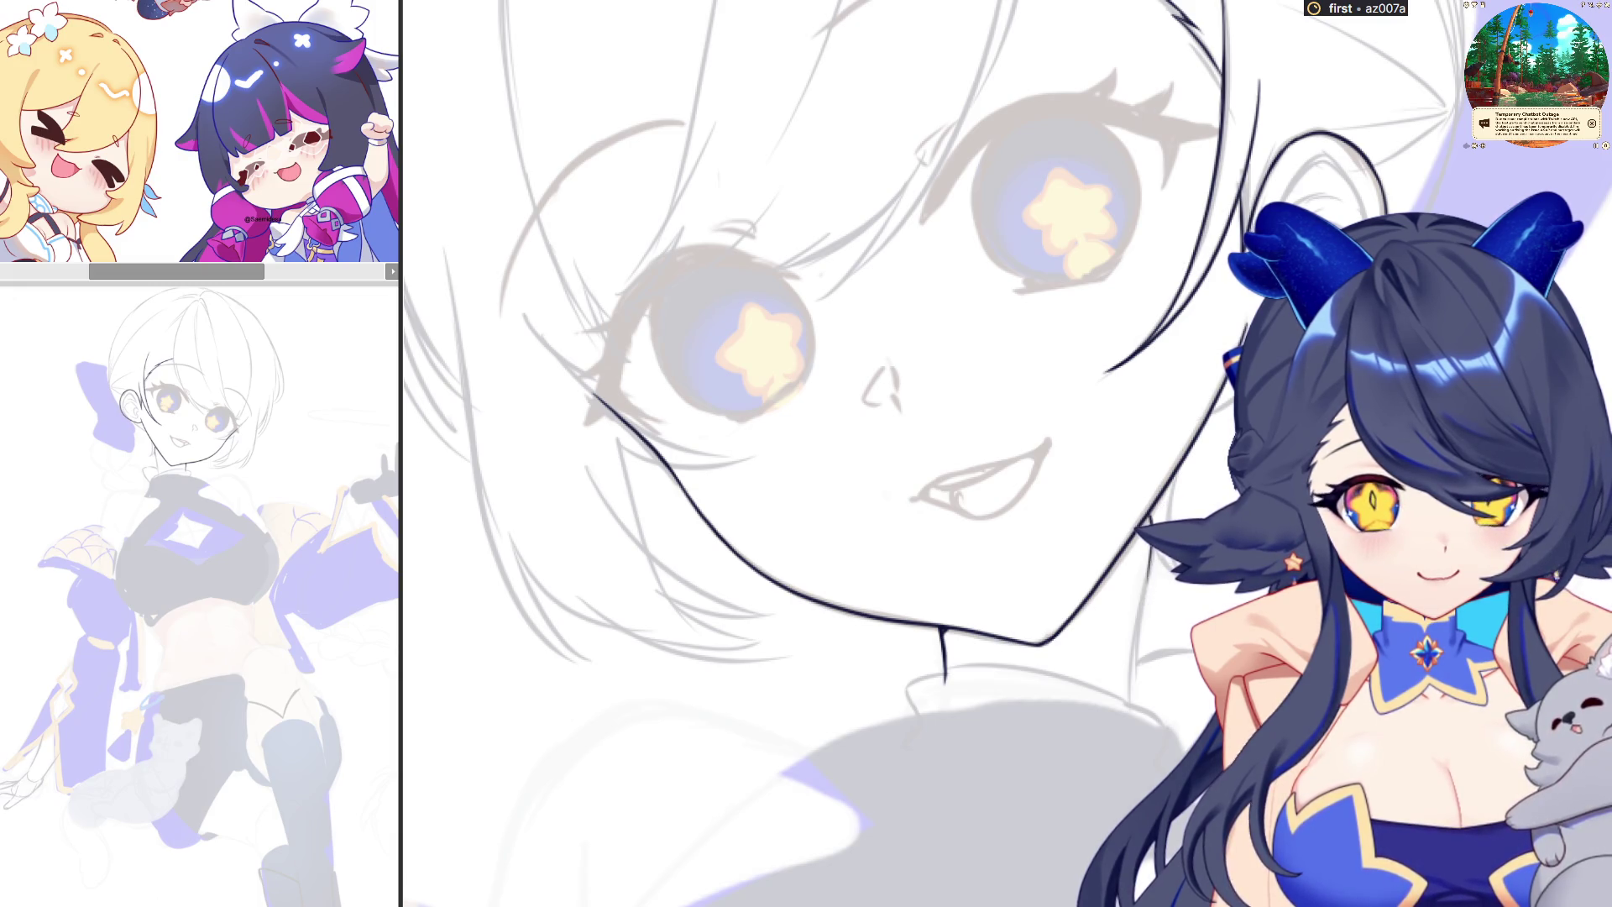
pyautogui.moveTo(1143, 564); pyautogui.dragTo(1129, 710)
pyautogui.hotkey('ctrl', 'z')
pyautogui.moveTo(1148, 520); pyautogui.dragTo(1132, 712)
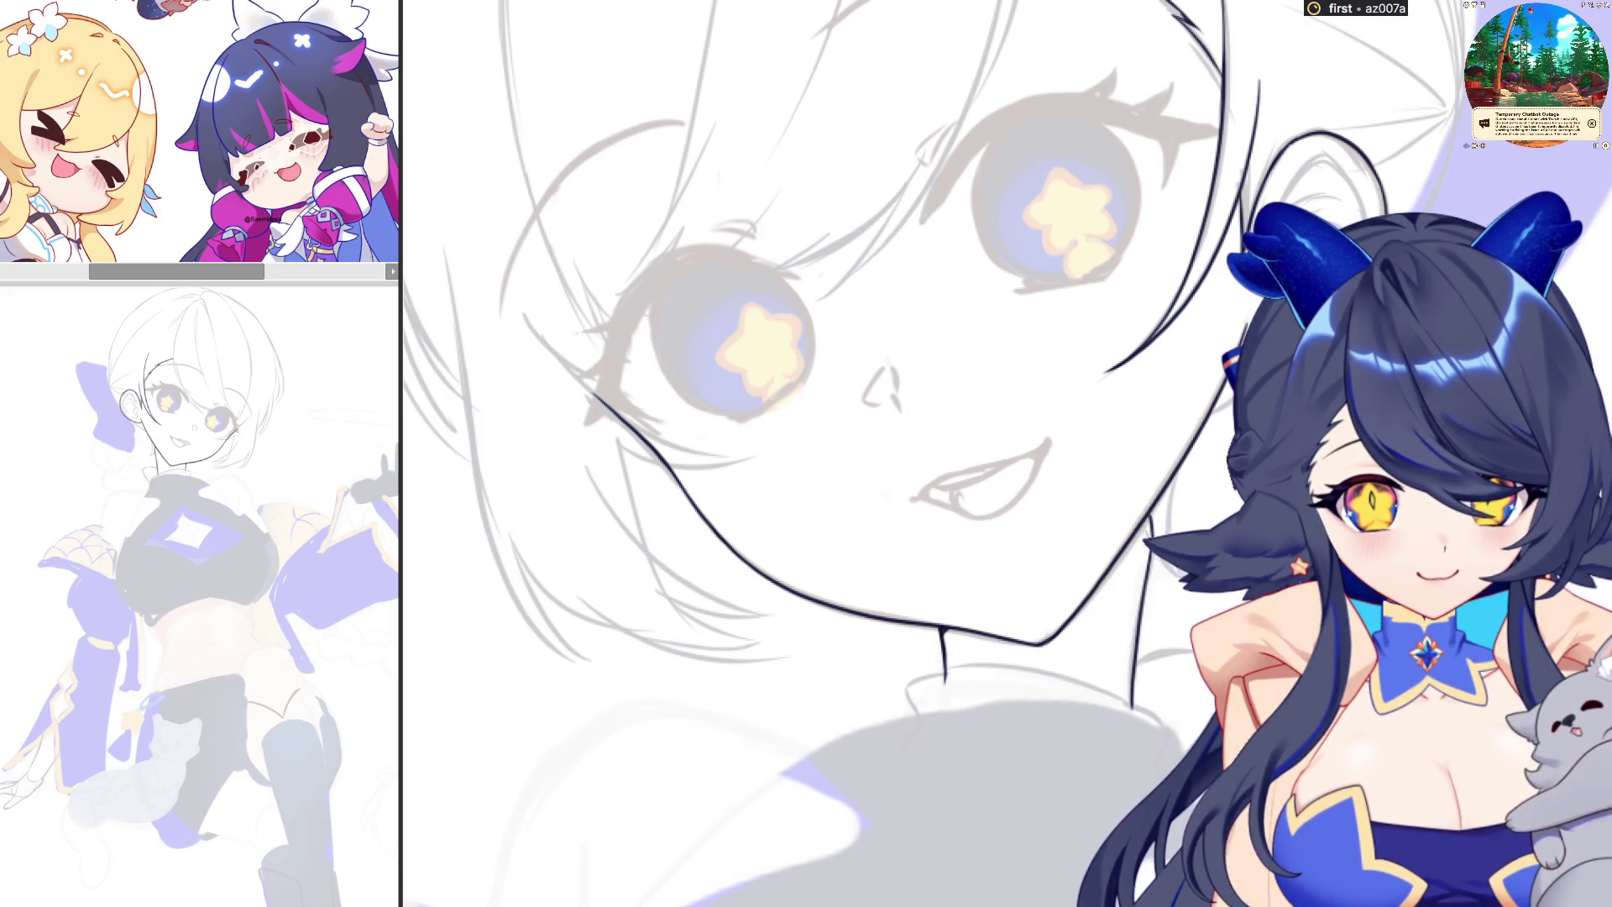
pyautogui.moveTo(1176, 485); pyautogui.dragTo(1165, 523)
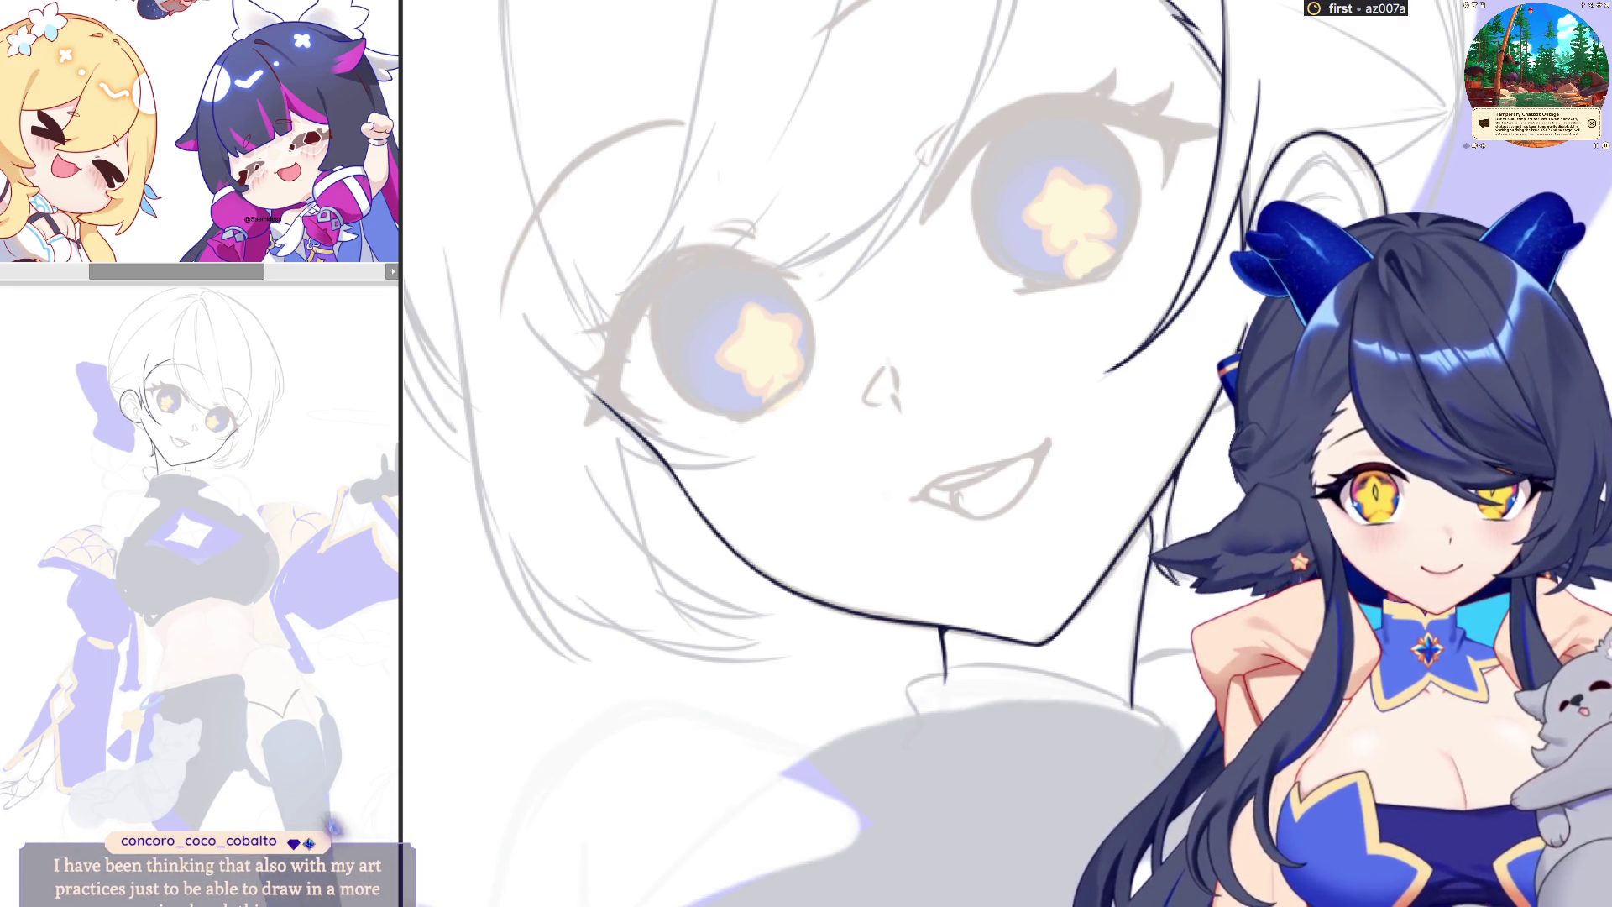
pyautogui.moveTo(1050, 546); pyautogui.dragTo(1149, 599)
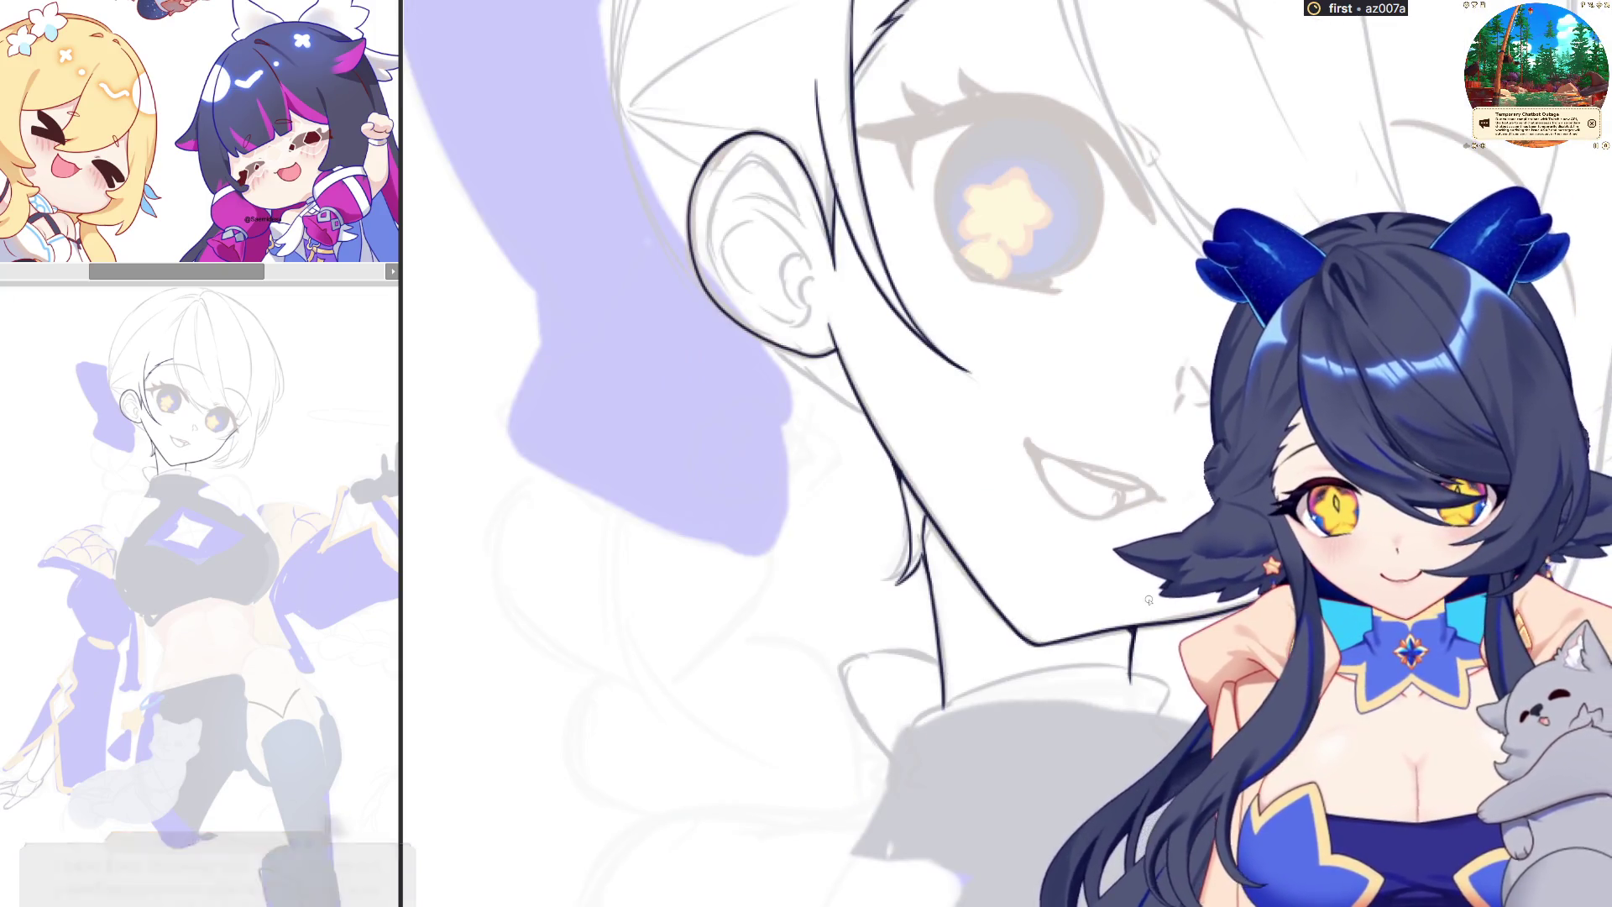
# Ink the line from the ear down the jaw, redrawing it several times
pyautogui.moveTo(687, 282)
pyautogui.mouseDown()
pyautogui.moveTo(623, 114)
pyautogui.moveTo(651, 217)
pyautogui.moveTo(704, 295)
pyautogui.mouseUp()
pyautogui.hotkey('ctrl', 'z')
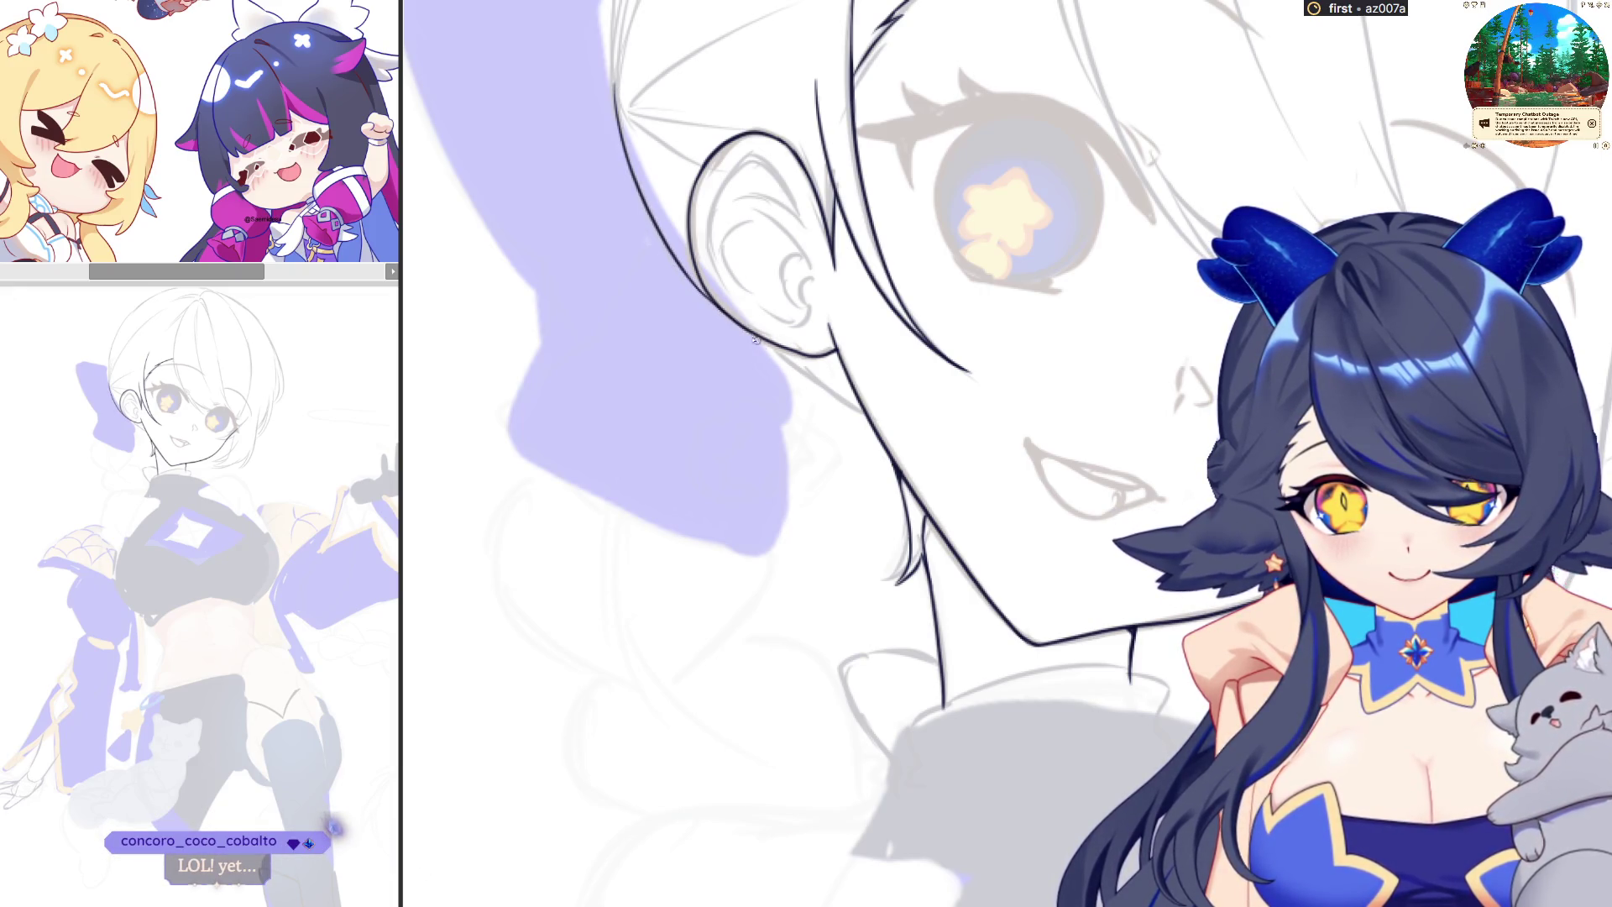
pyautogui.moveTo(734, 322); pyautogui.dragTo(865, 412)
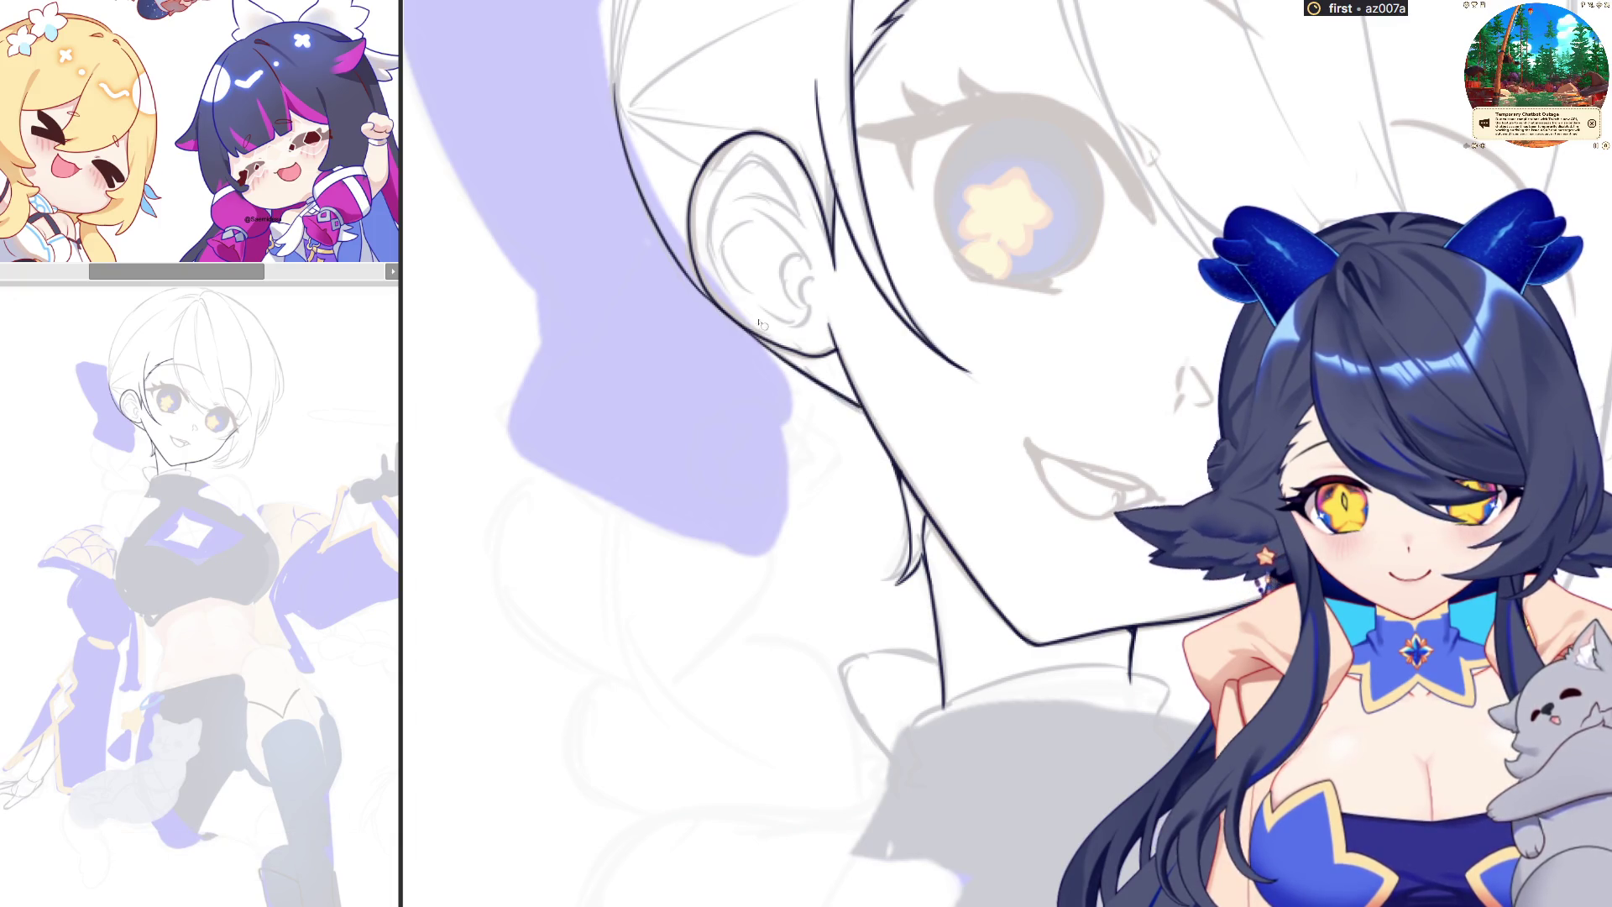
pyautogui.hotkey('ctrl', 'z')
pyautogui.moveTo(728, 319); pyautogui.dragTo(857, 411)
pyautogui.hotkey('ctrl', 'z')
pyautogui.moveTo(736, 322); pyautogui.dragTo(869, 417)
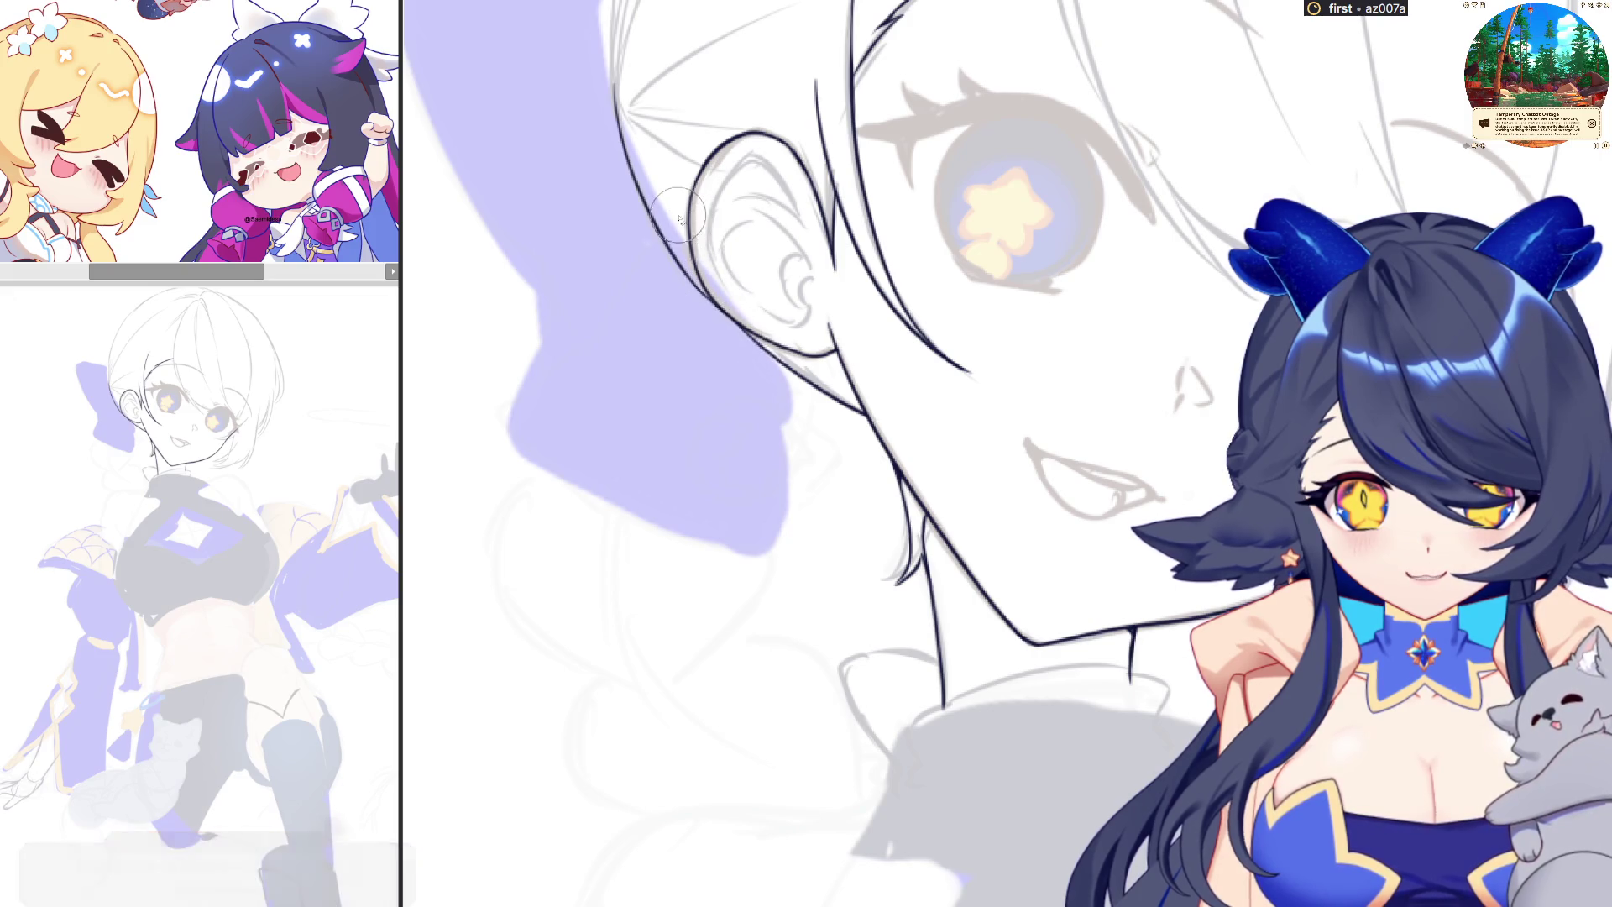
# Replace it with one hair-edge line running from above down to the ear
pyautogui.hotkey('ctrl', 'z')
pyautogui.moveTo(618, 107); pyautogui.dragTo(847, 420)
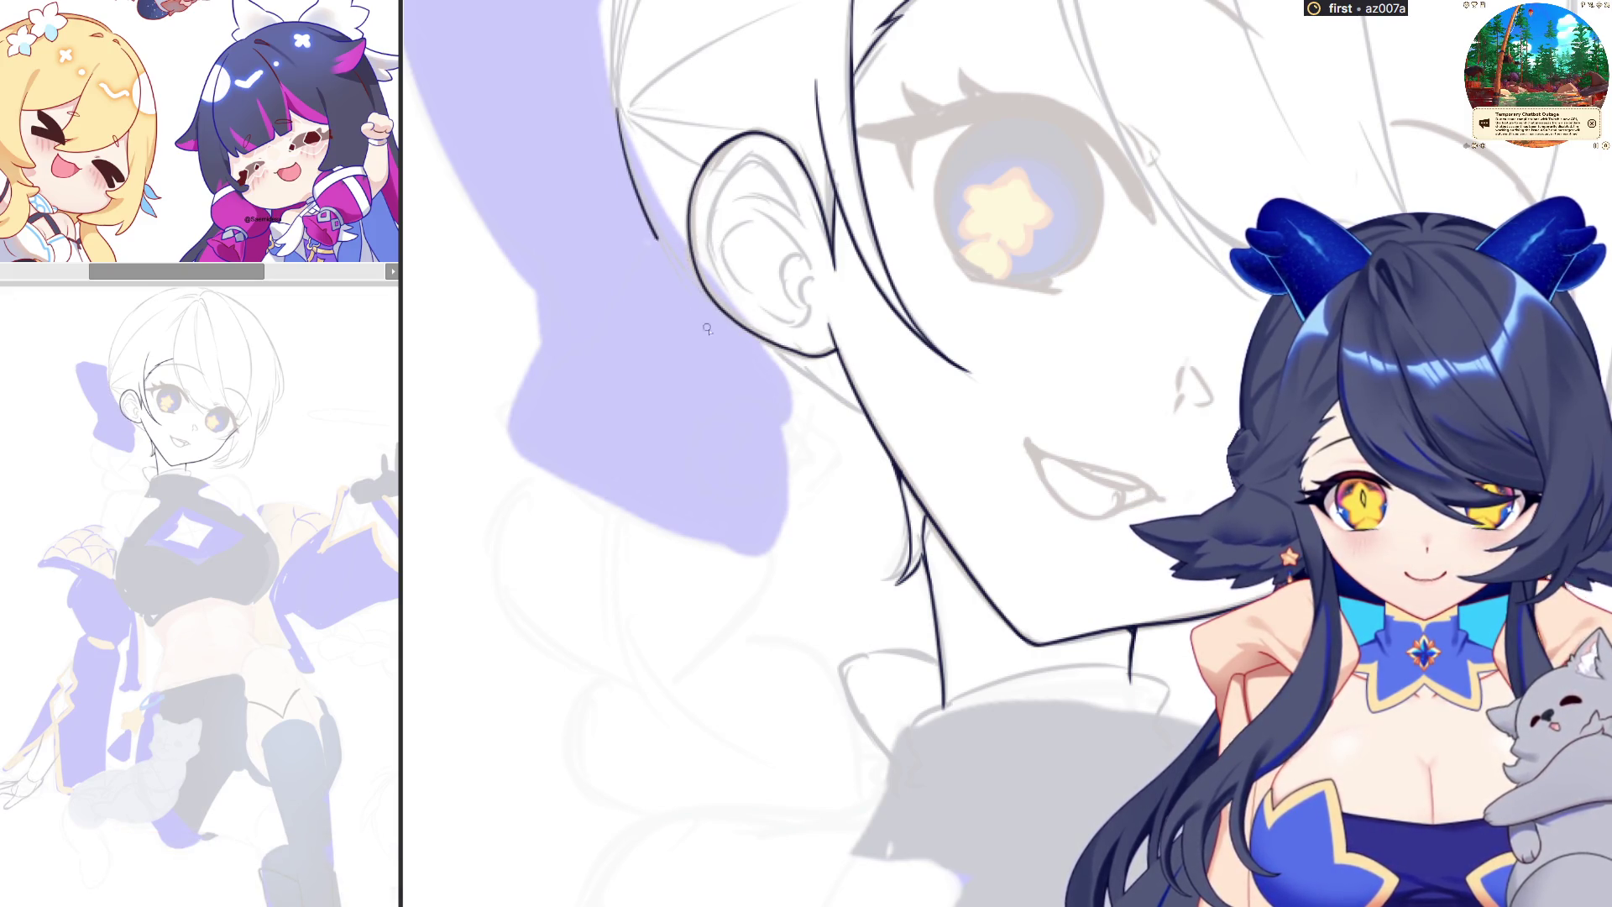
pyautogui.hotkey('ctrl', 'z')
pyautogui.moveTo(618, 107); pyautogui.dragTo(843, 404)
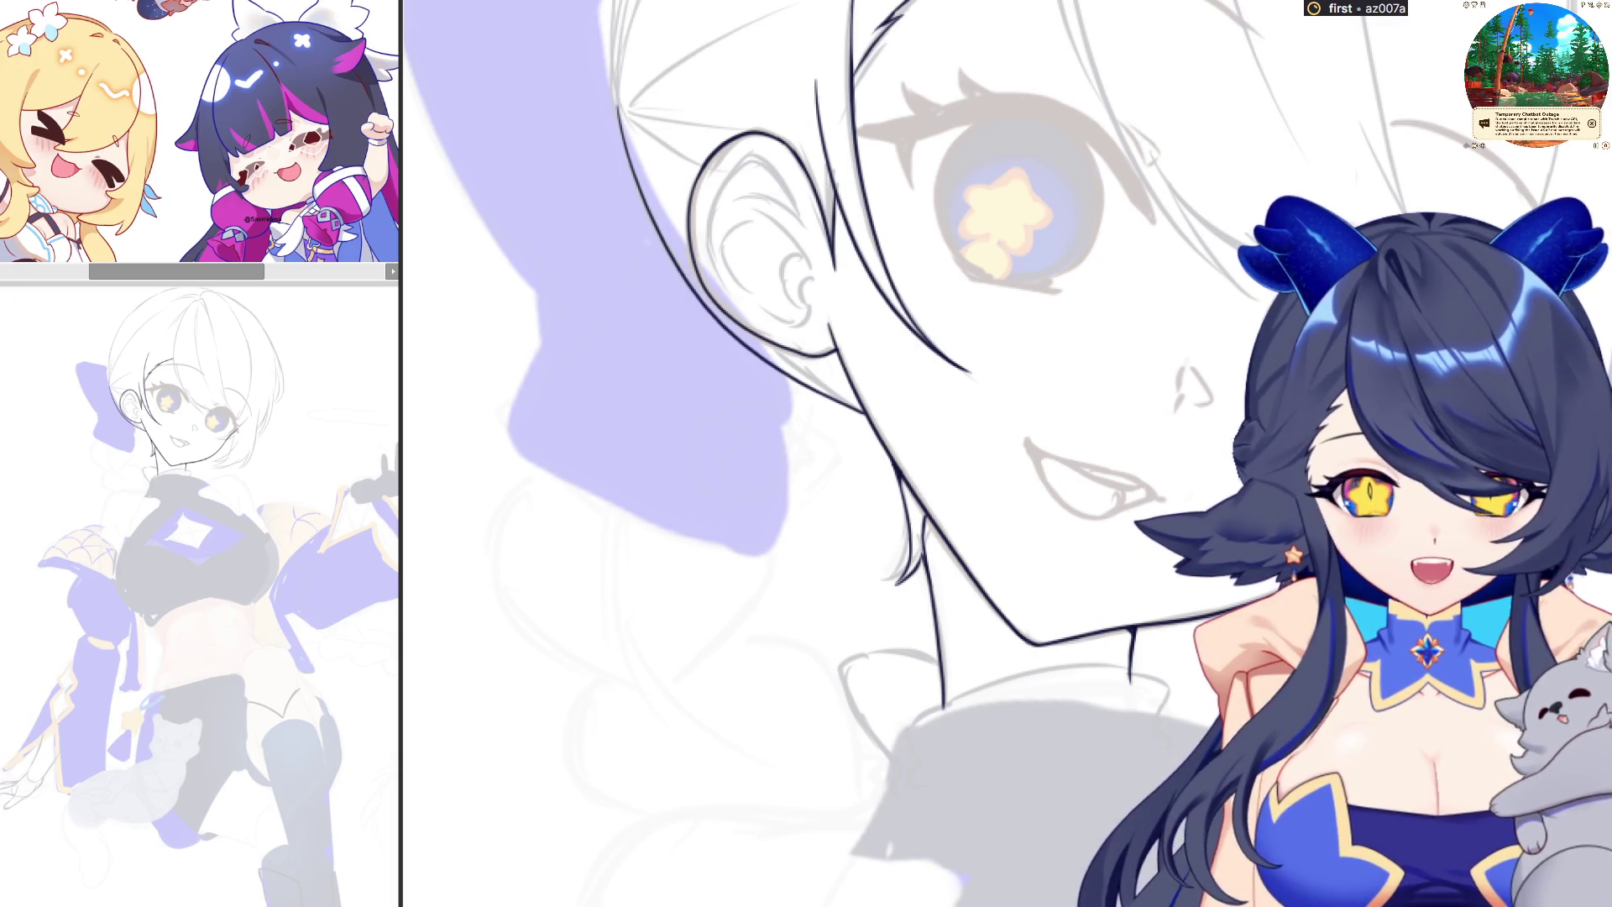
pyautogui.scroll(-2, 752, 697)
pyautogui.scroll(-2, 752, 697)
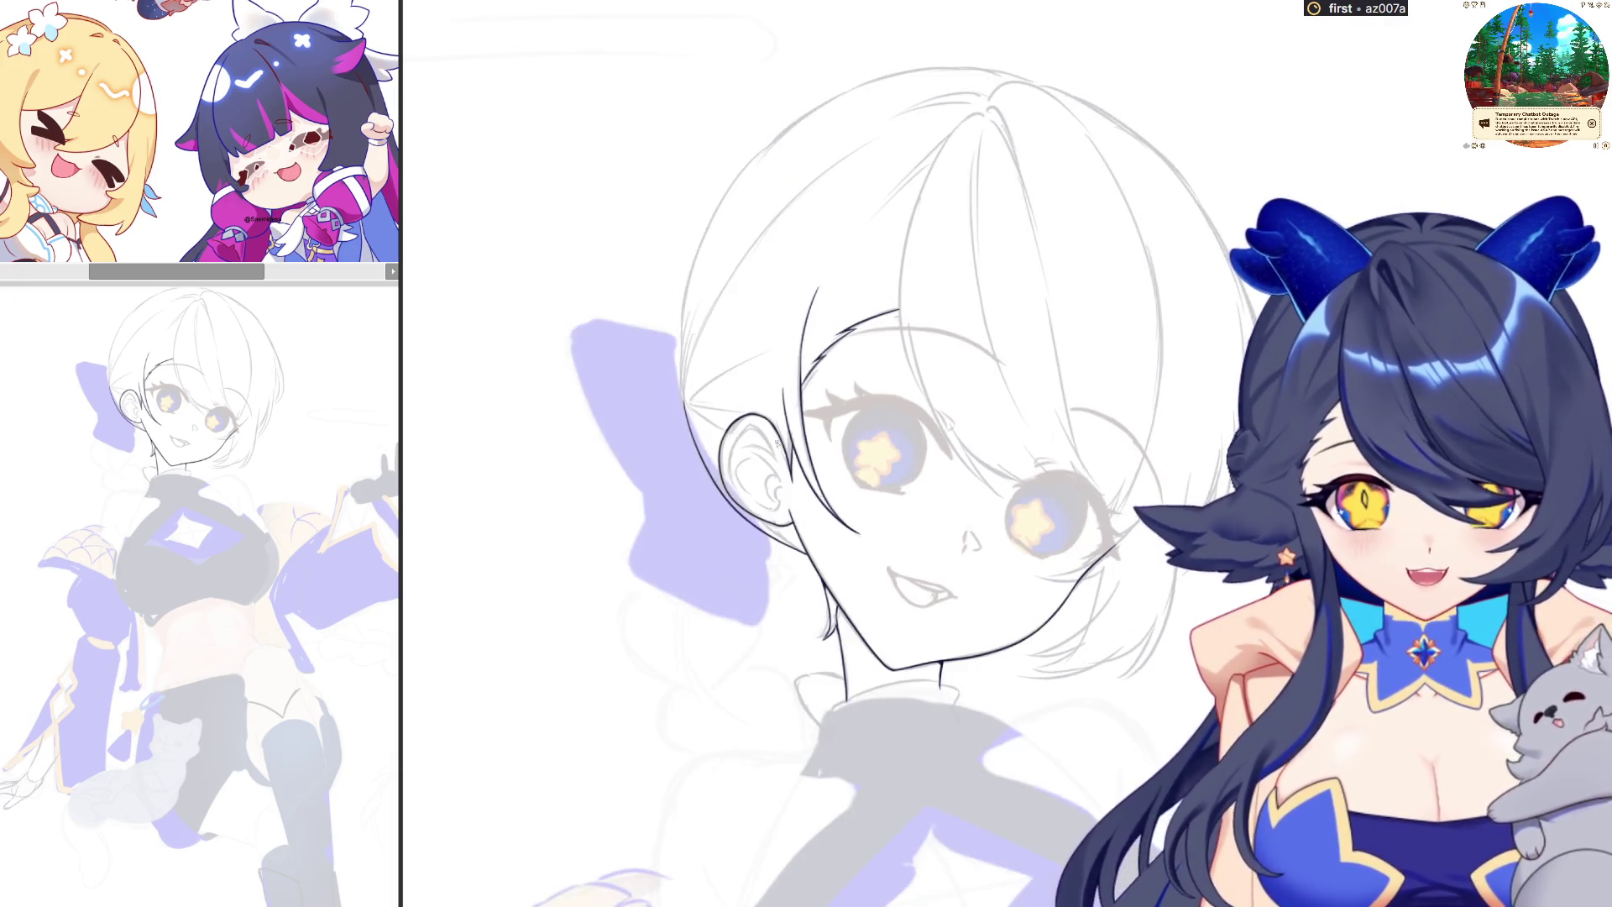
# Tilt the view and ink the outline arcing over the top of the head
pyautogui.moveTo(775, 441); pyautogui.dragTo(666, 211)
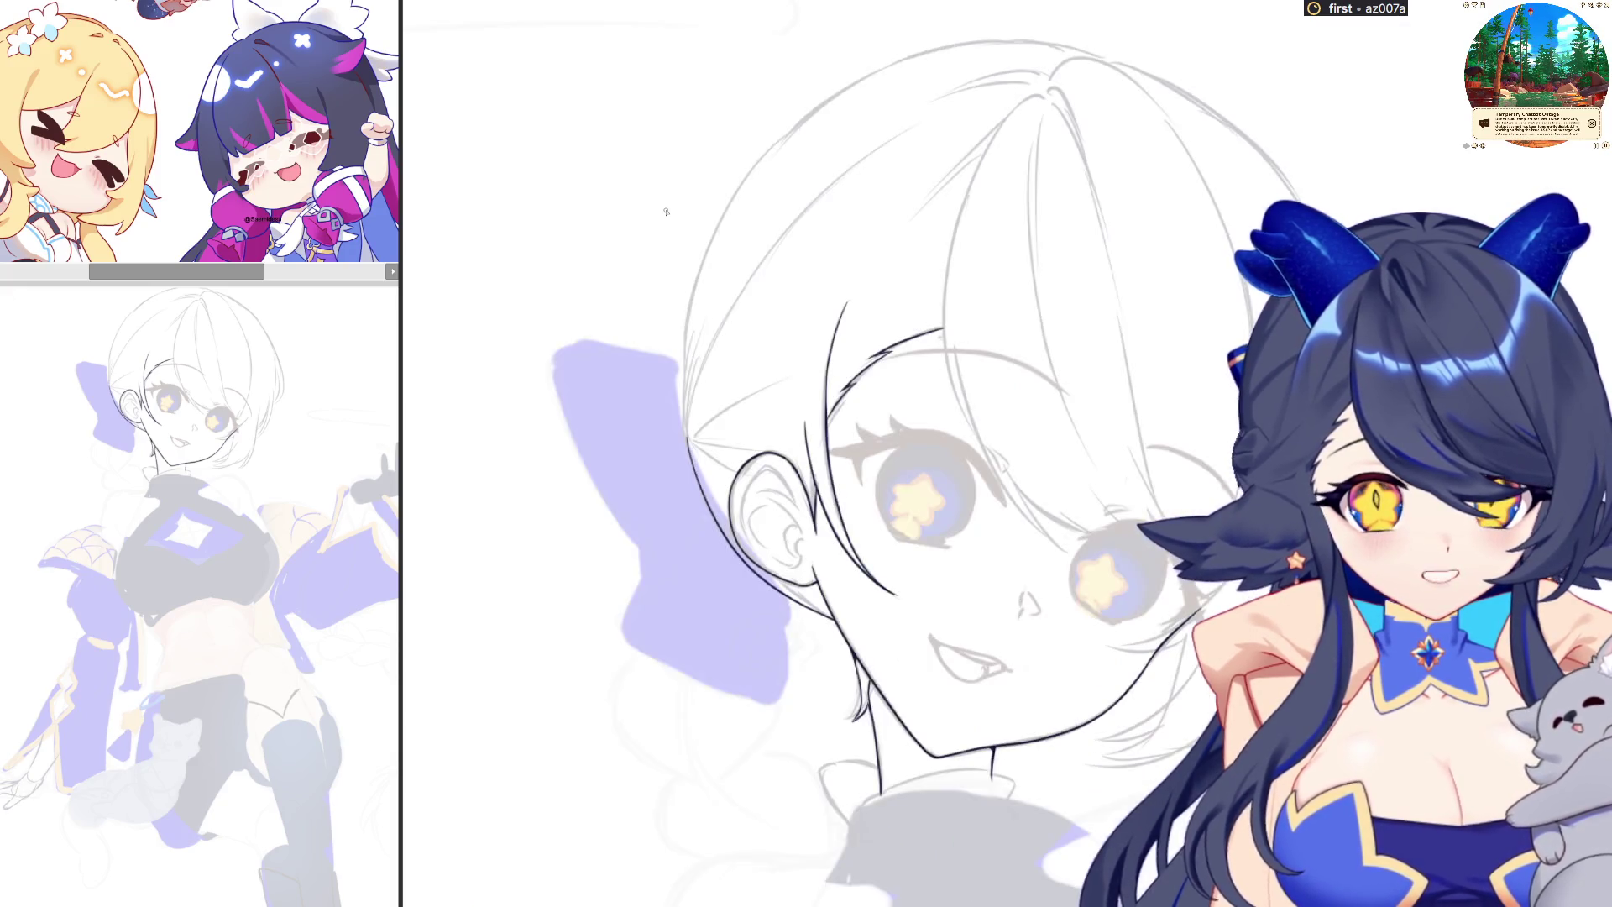
pyautogui.moveTo(1023, 37); pyautogui.dragTo(1348, 206)
pyautogui.hotkey('ctrl', 'z')
pyautogui.moveTo(1118, 37); pyautogui.dragTo(1364, 217)
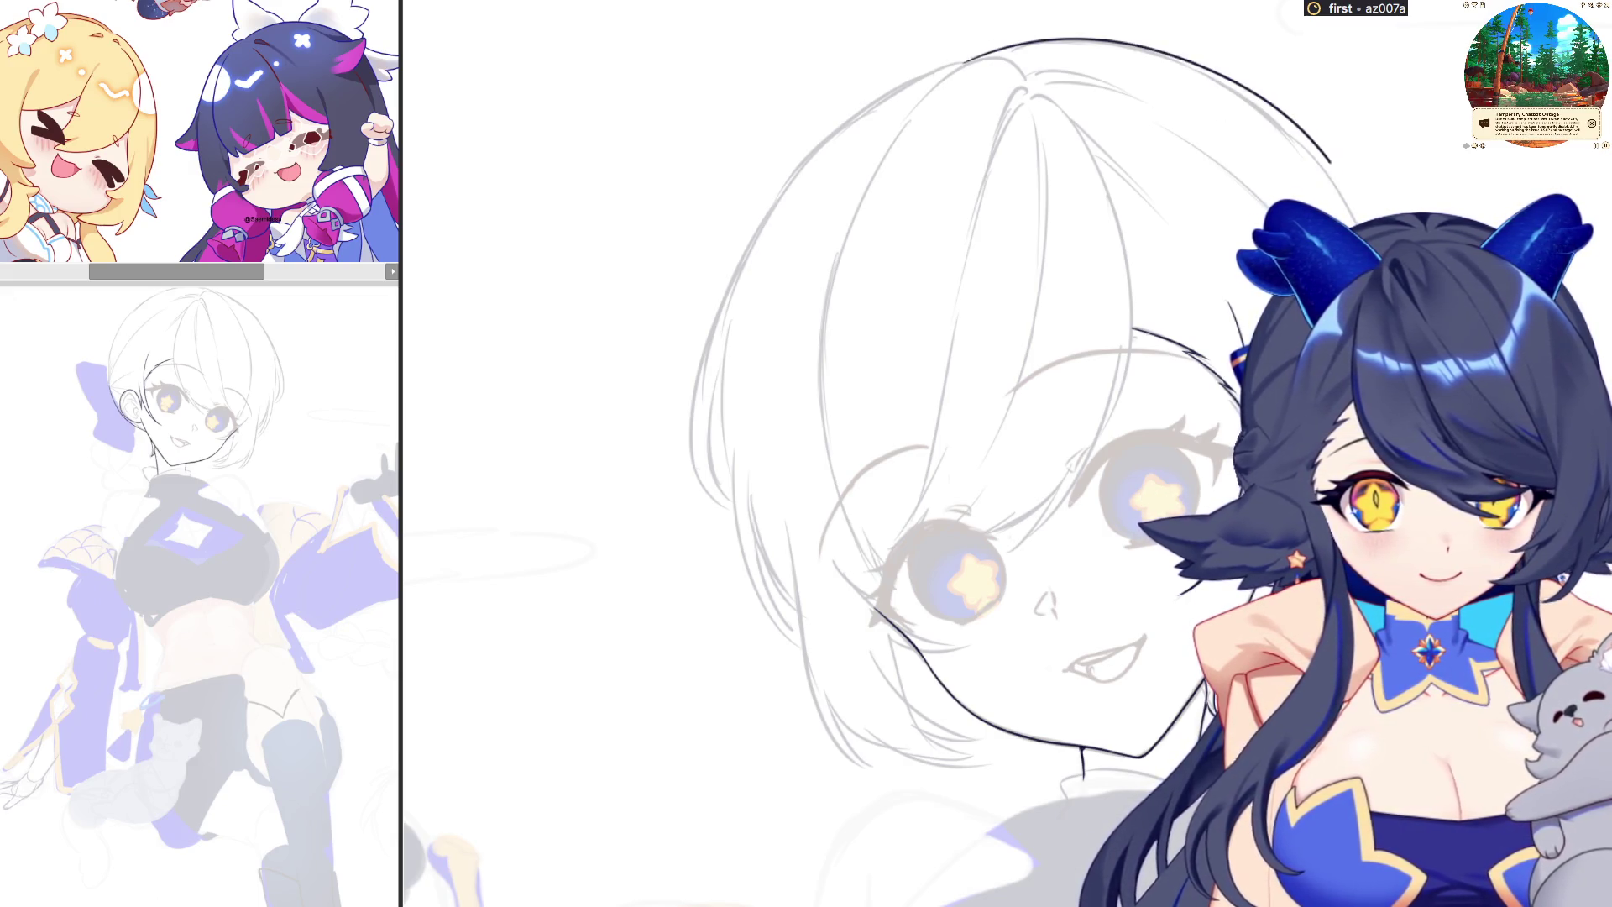
# Lasso the head outline and pull its top-right part inward with Ctrl+T
pyautogui.moveTo(1362, 65); pyautogui.dragTo(1226, 248)
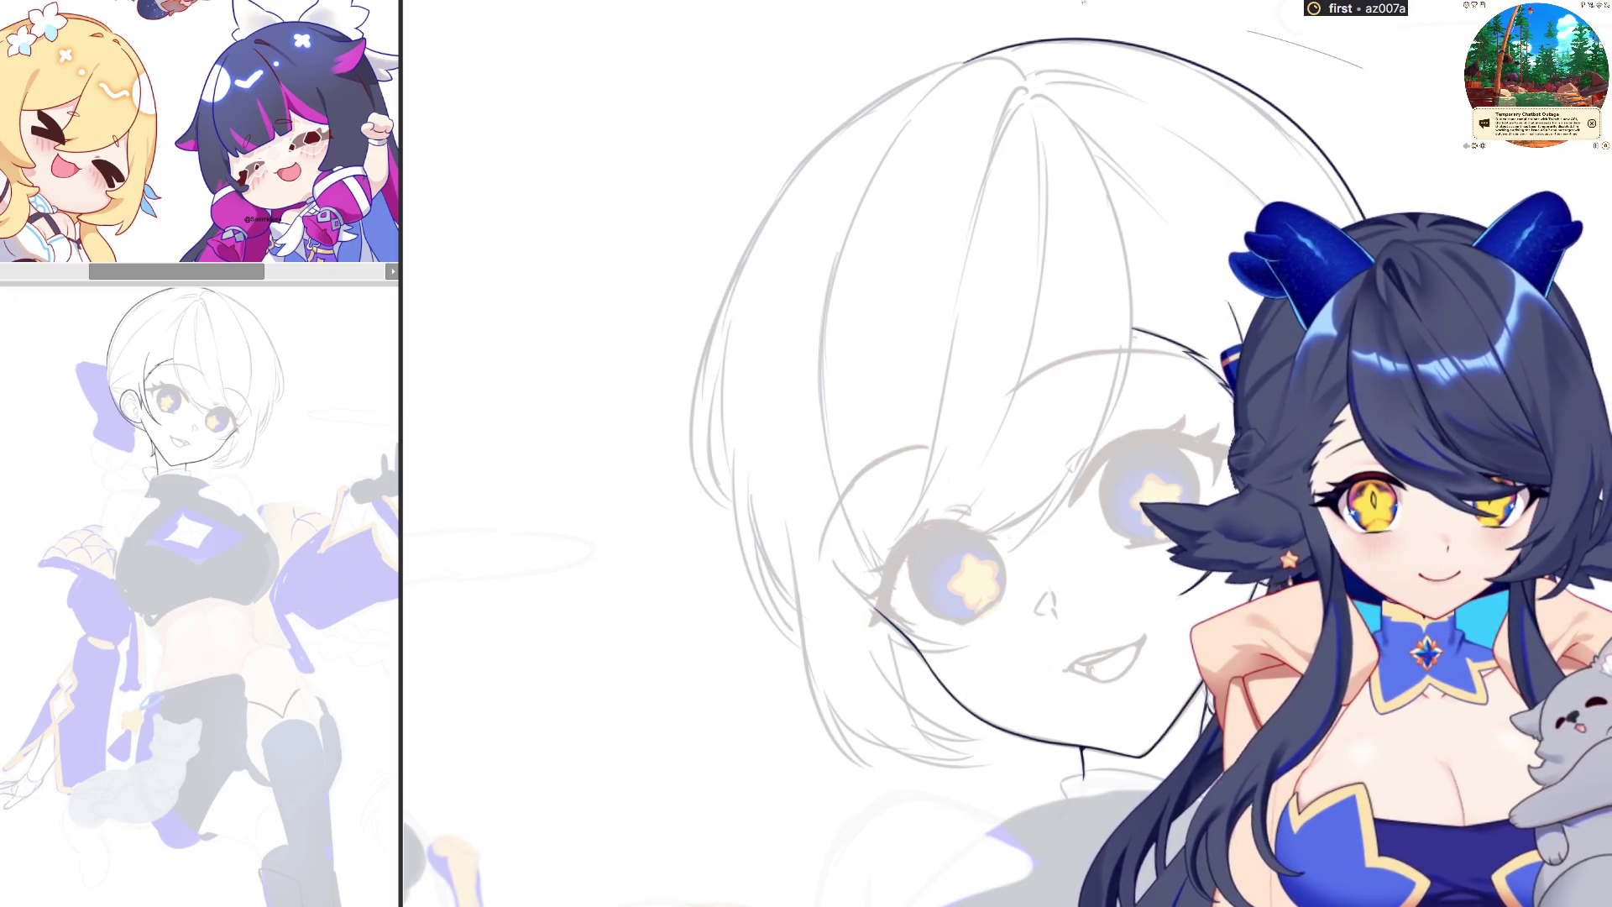
pyautogui.hotkey('ctrl', 't')
pyautogui.moveTo(1407, 70); pyautogui.dragTo(1388, 58)
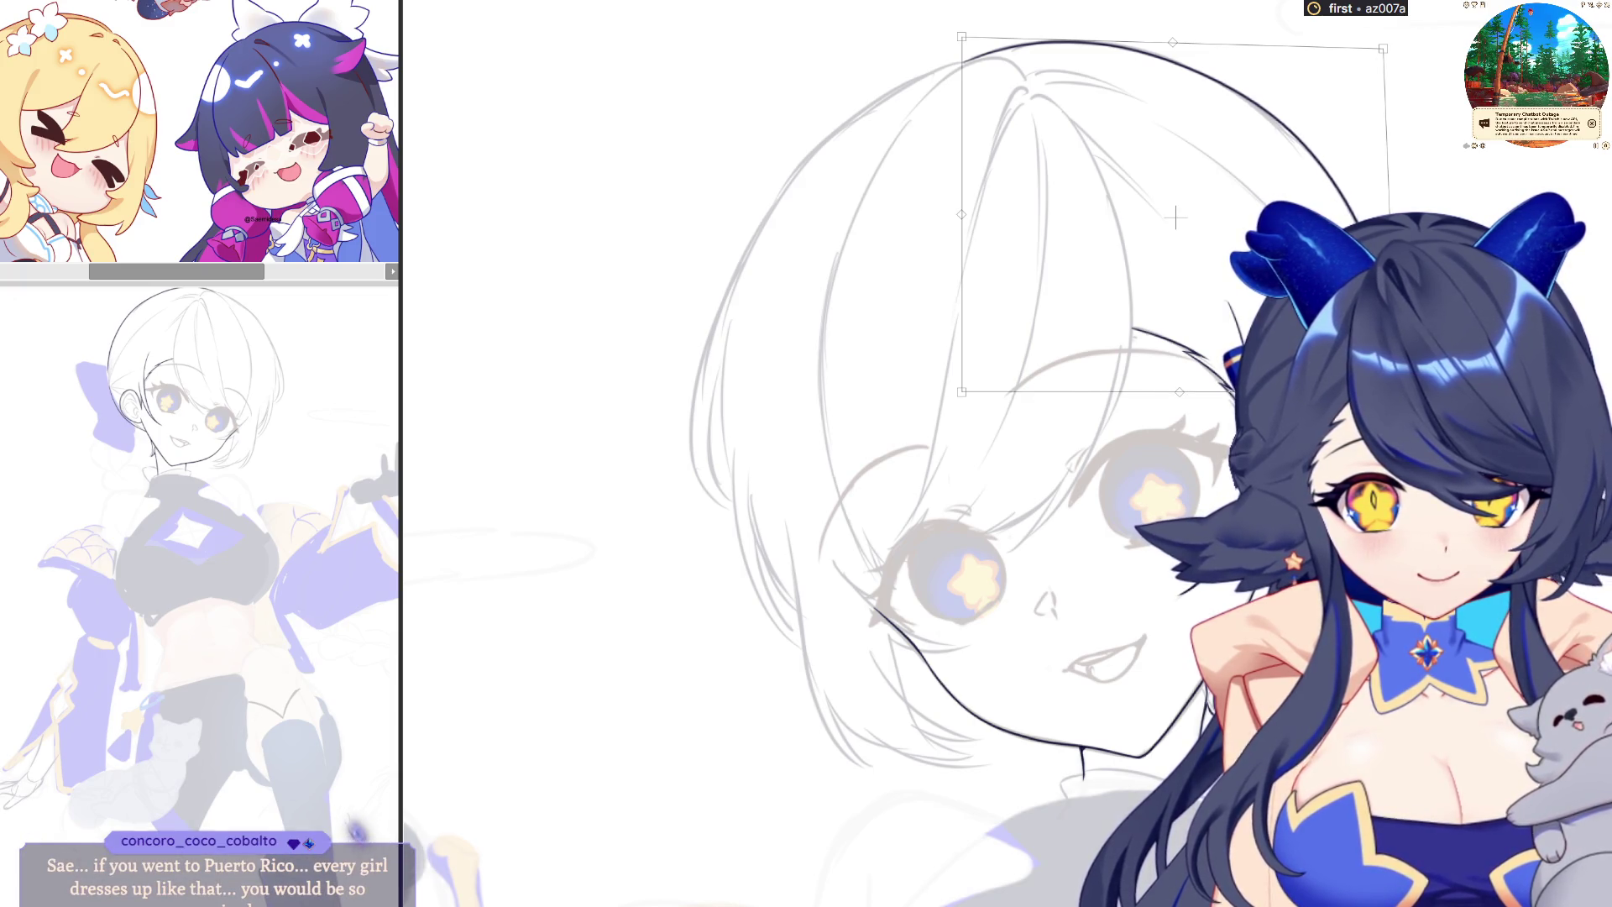
# Apply the transform to the reshaped head outline
pyautogui.press('Return')
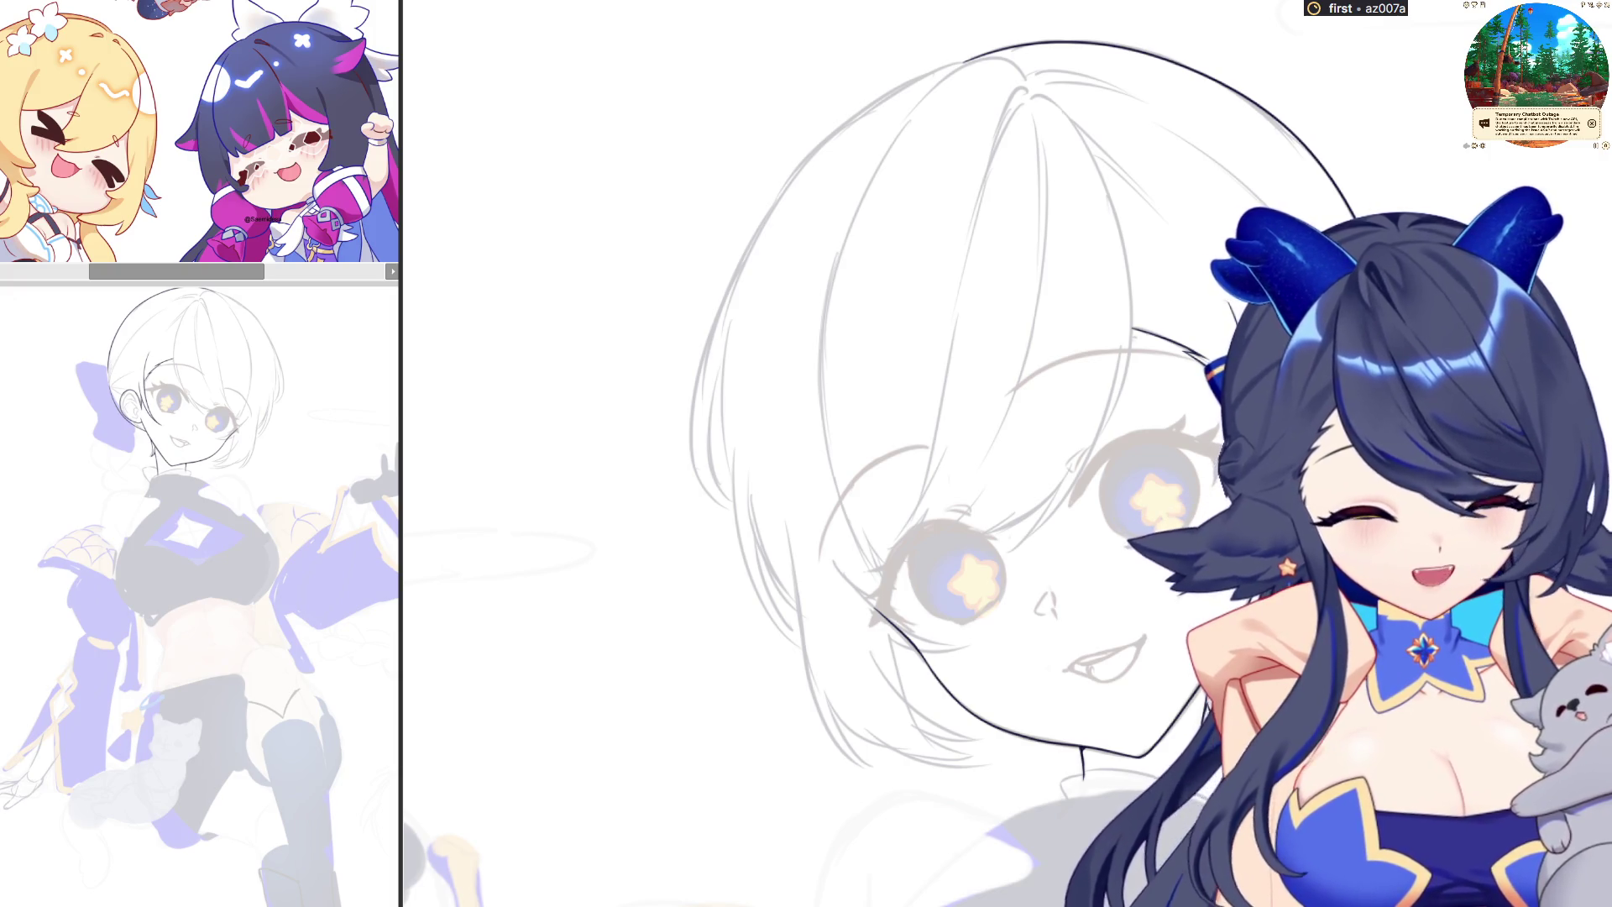
pyautogui.scroll(5, 1033, 462)
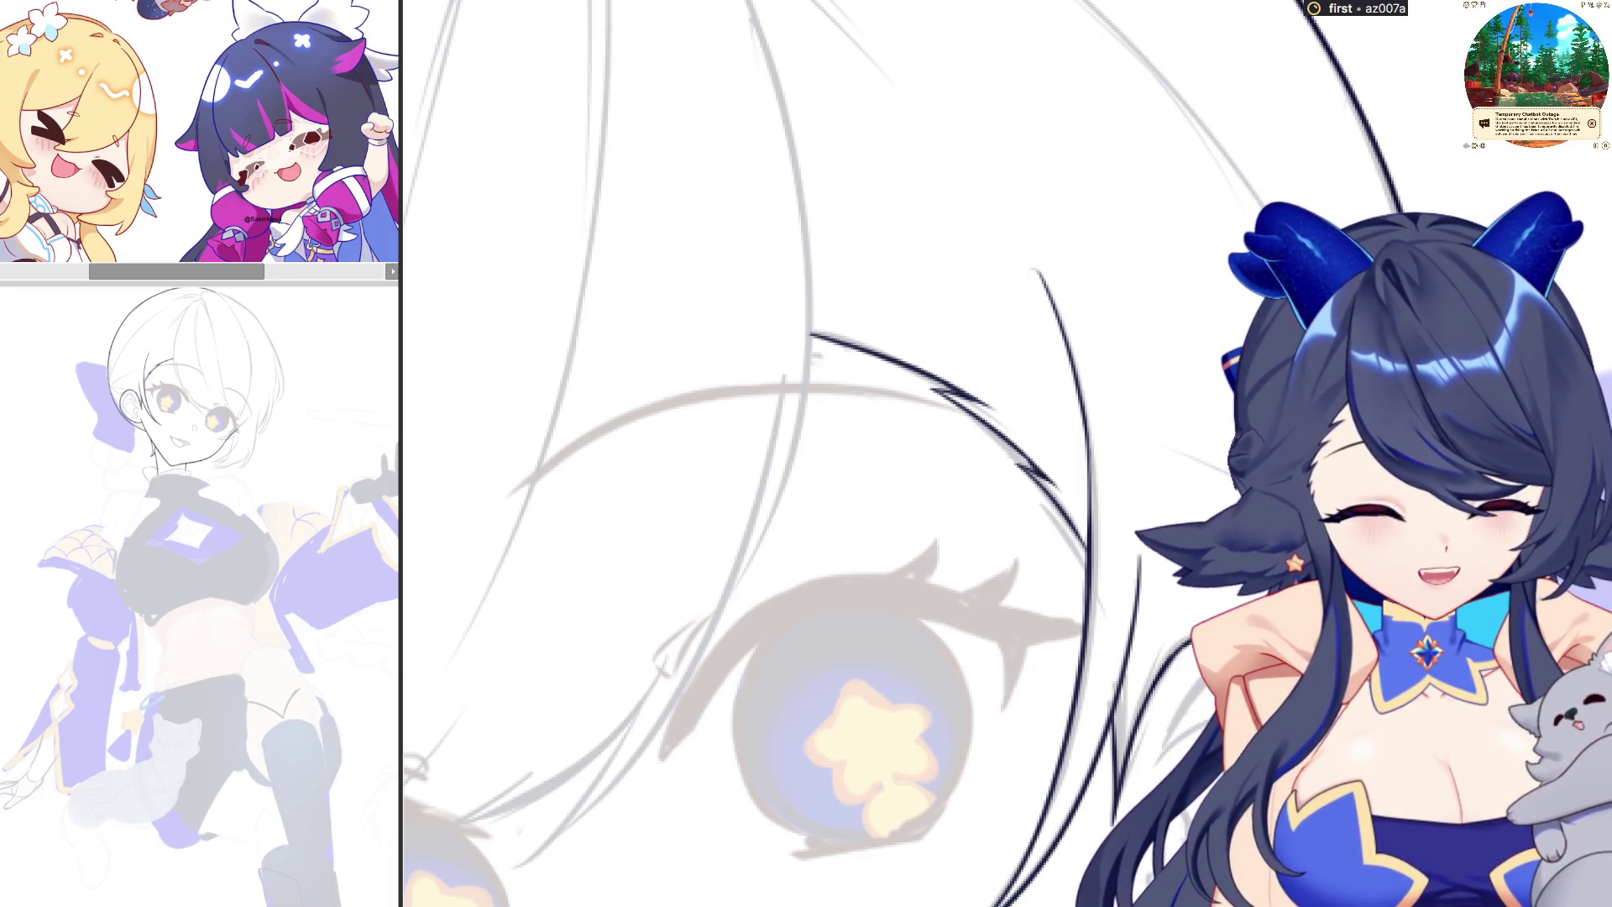
pyautogui.scroll(-5, 806, 453)
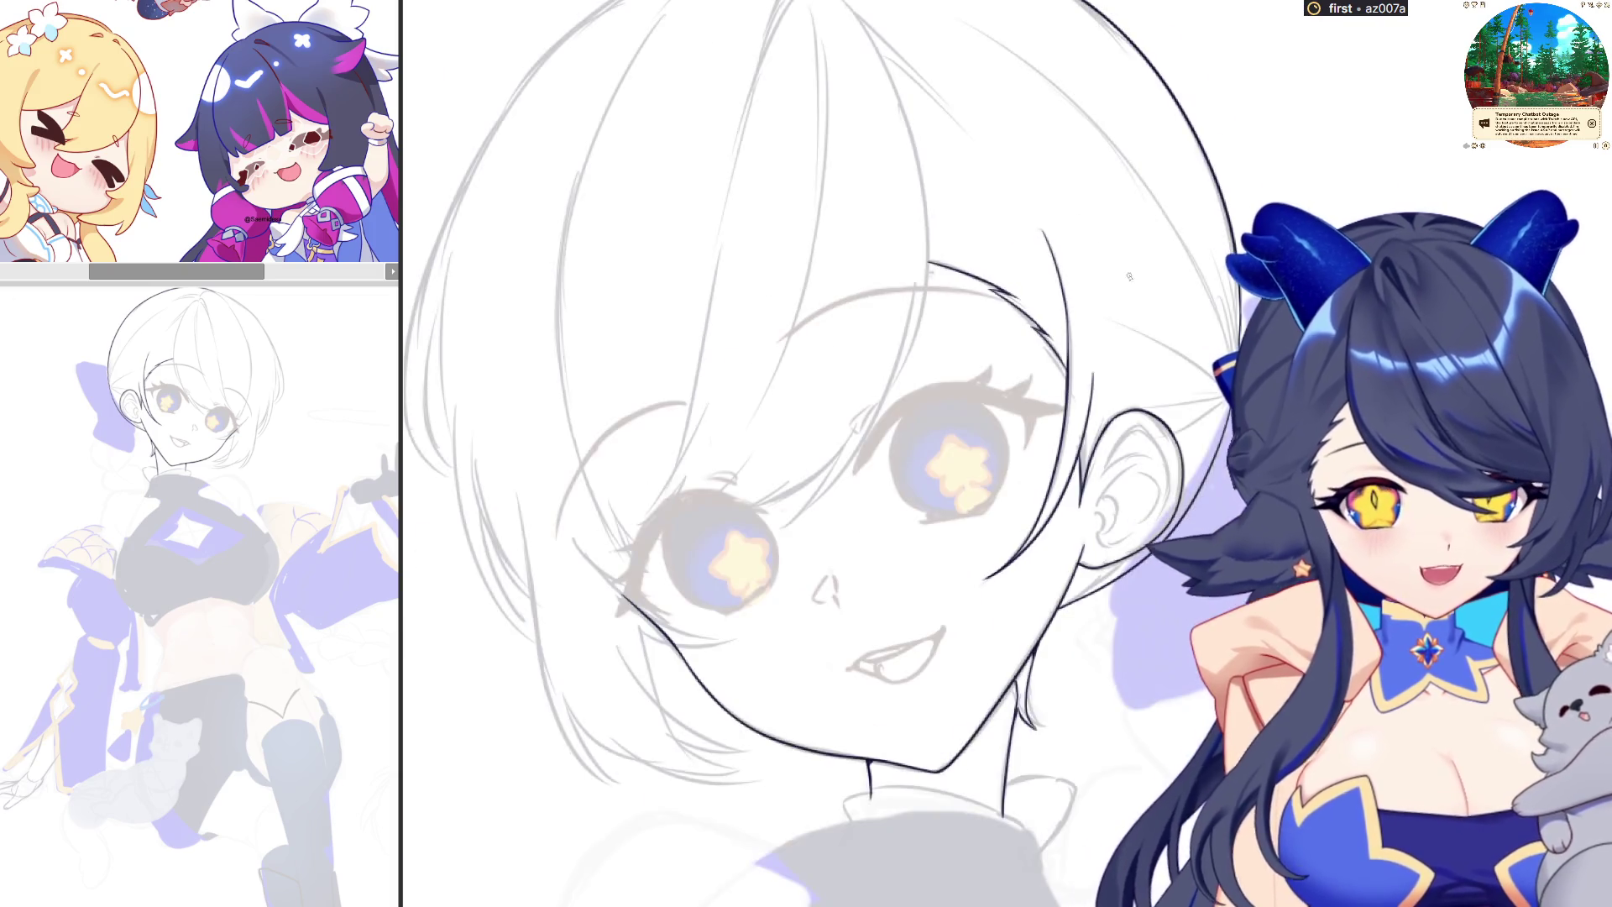
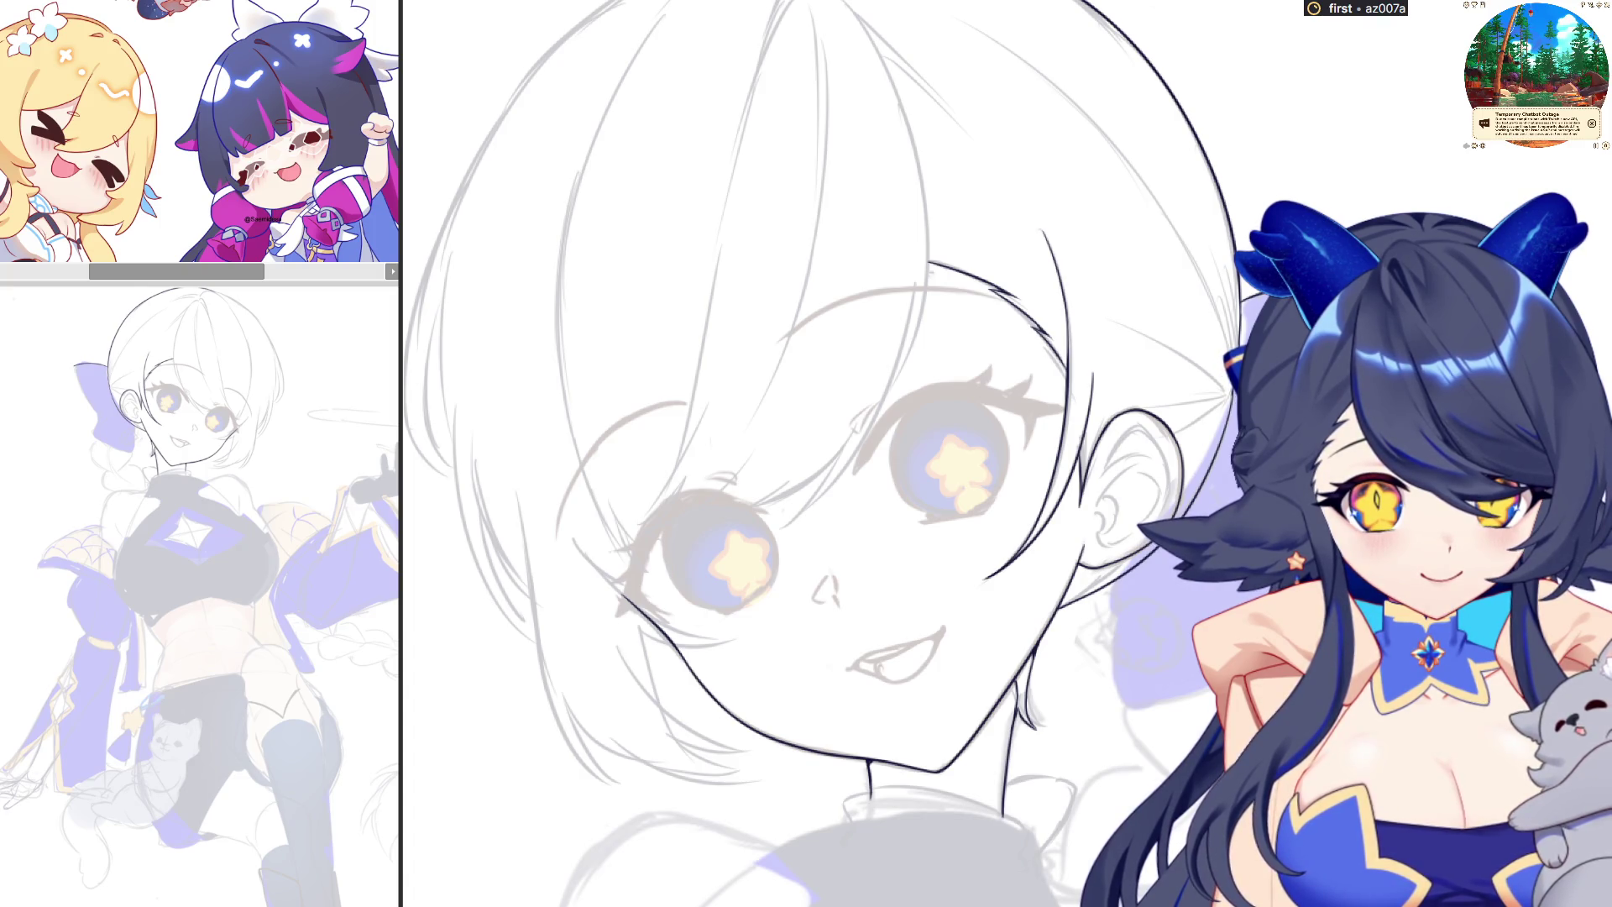
# Mirror the canvas view and ink the bow's edge beside the ear and its lower edge
pyautogui.press('h')
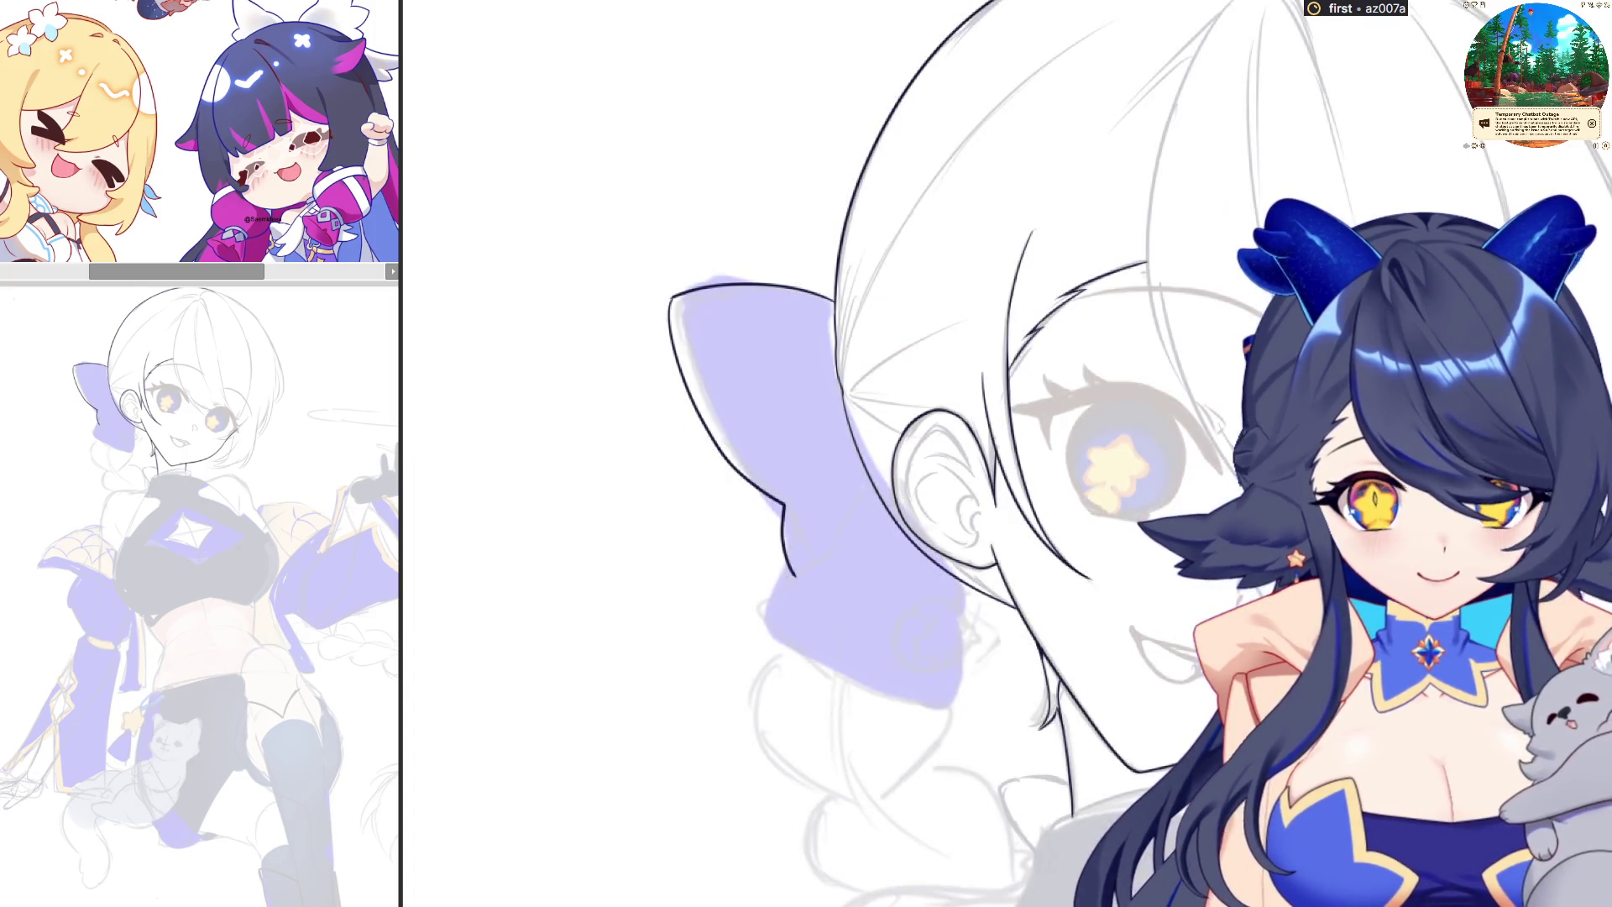
pyautogui.moveTo(869, 487); pyautogui.dragTo(825, 561)
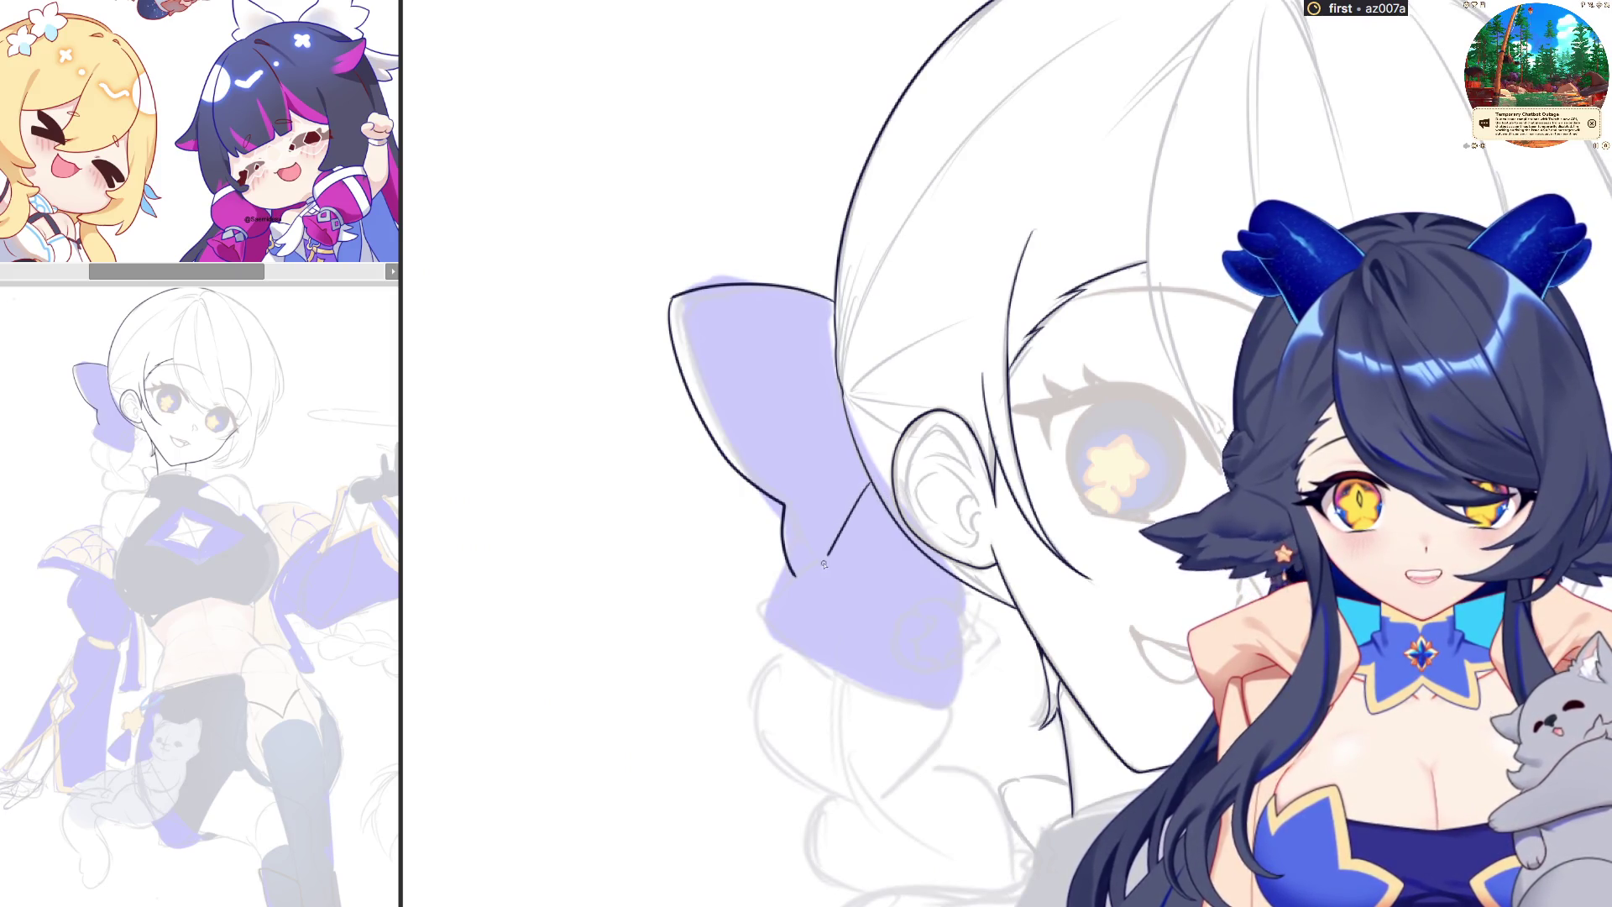
pyautogui.moveTo(752, 606); pyautogui.dragTo(852, 690)
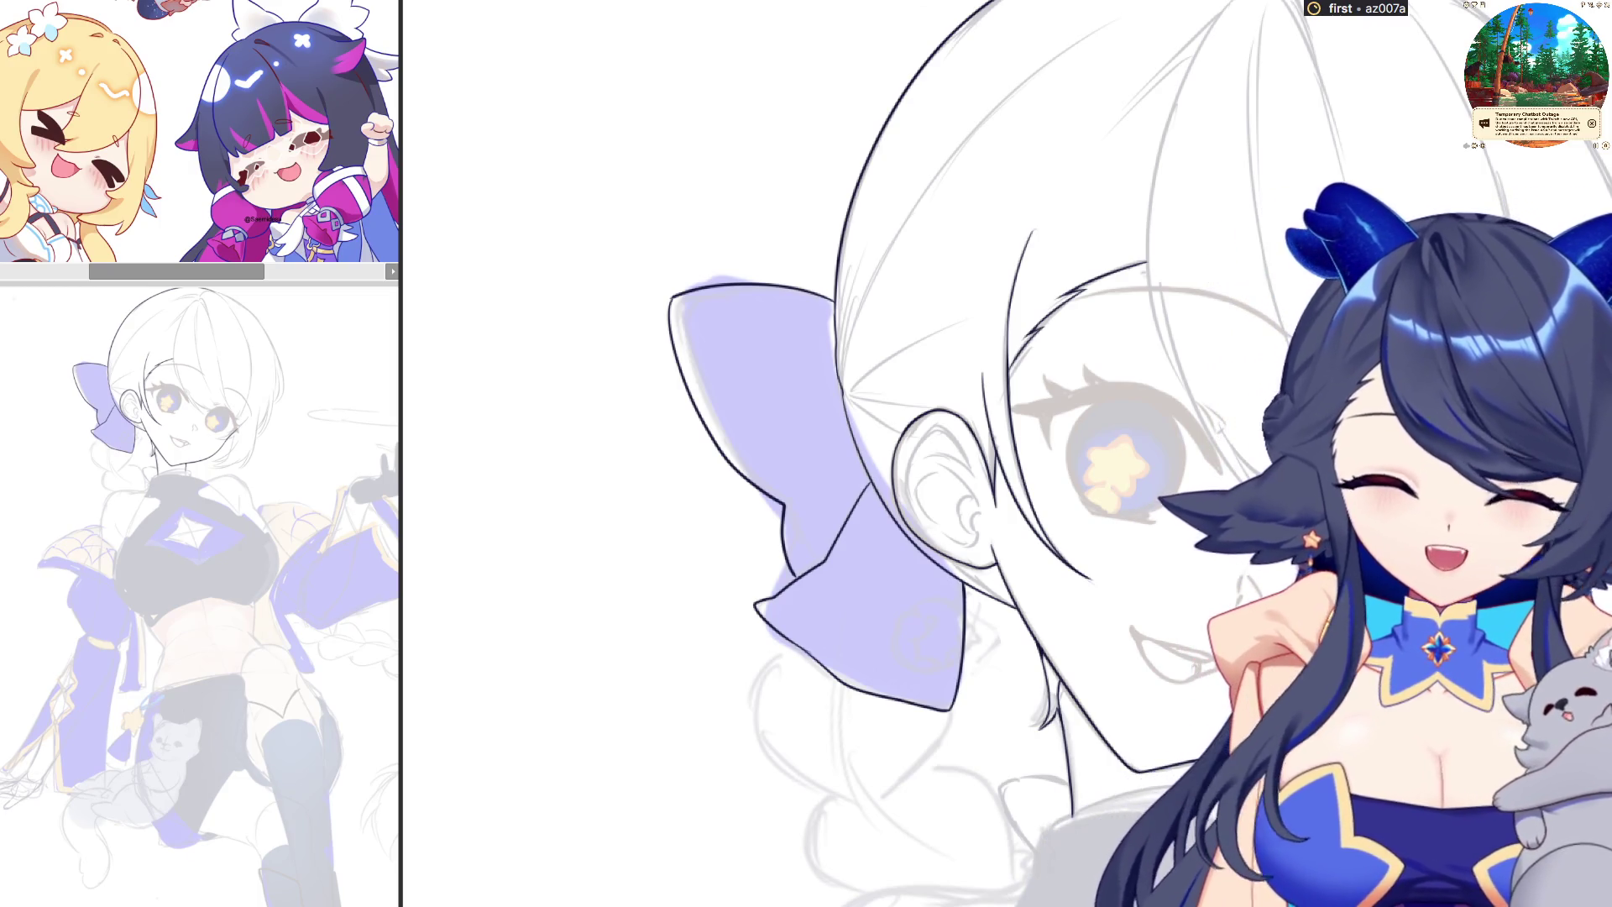
pyautogui.moveTo(1036, 159); pyautogui.dragTo(872, 109)
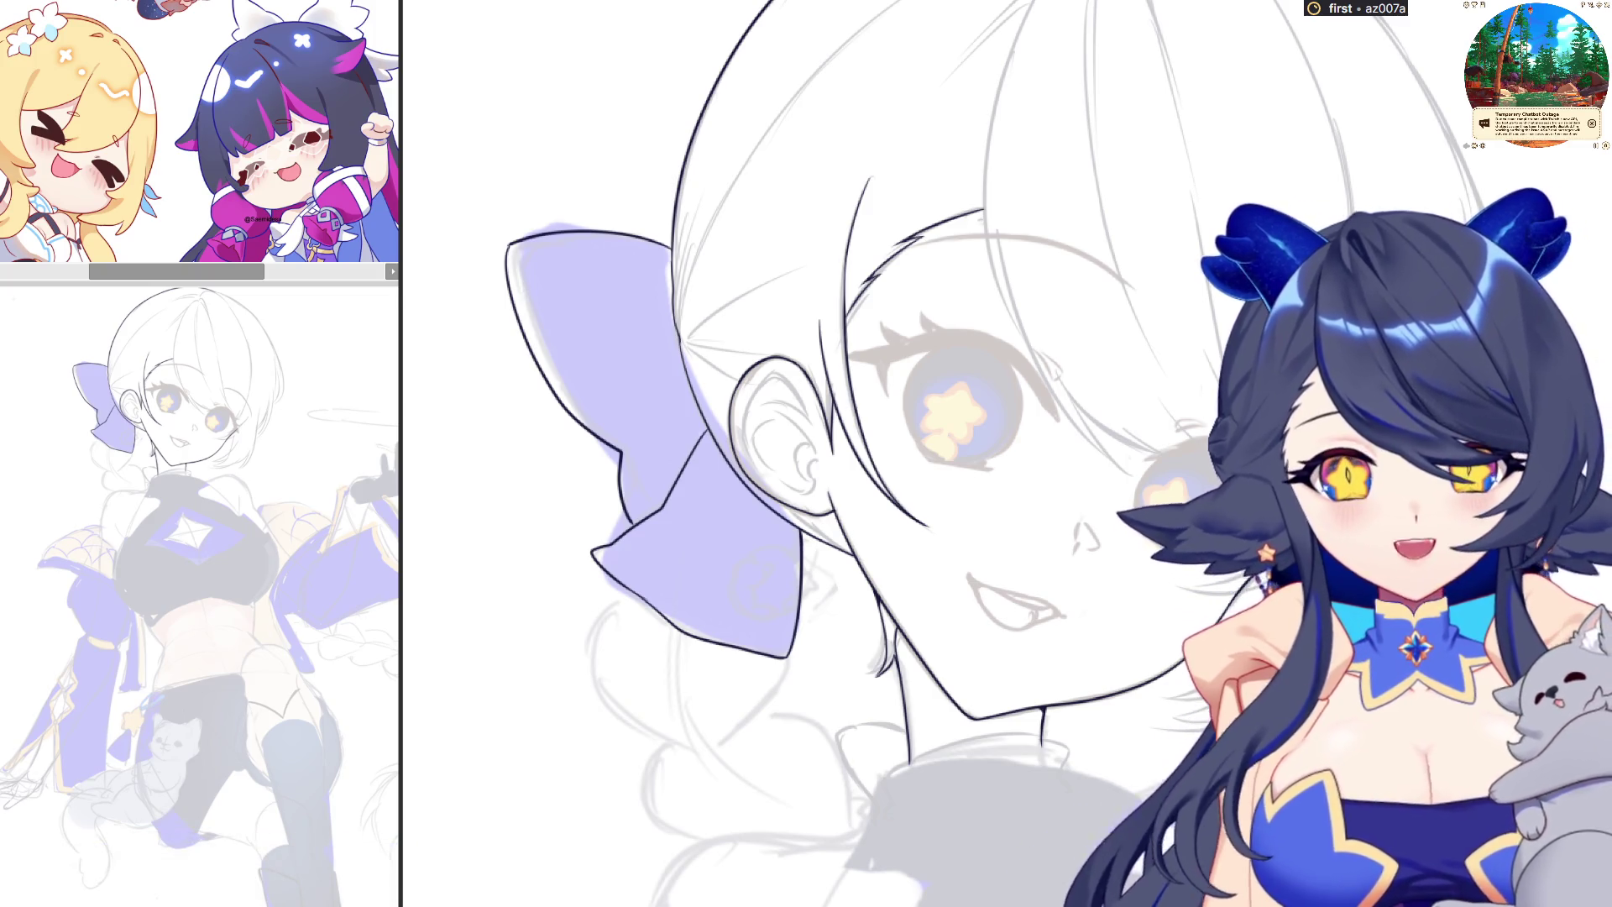
# Ink a hair line down from the head top, redoing it until it runs longer
pyautogui.scroll(3, 840, 453)
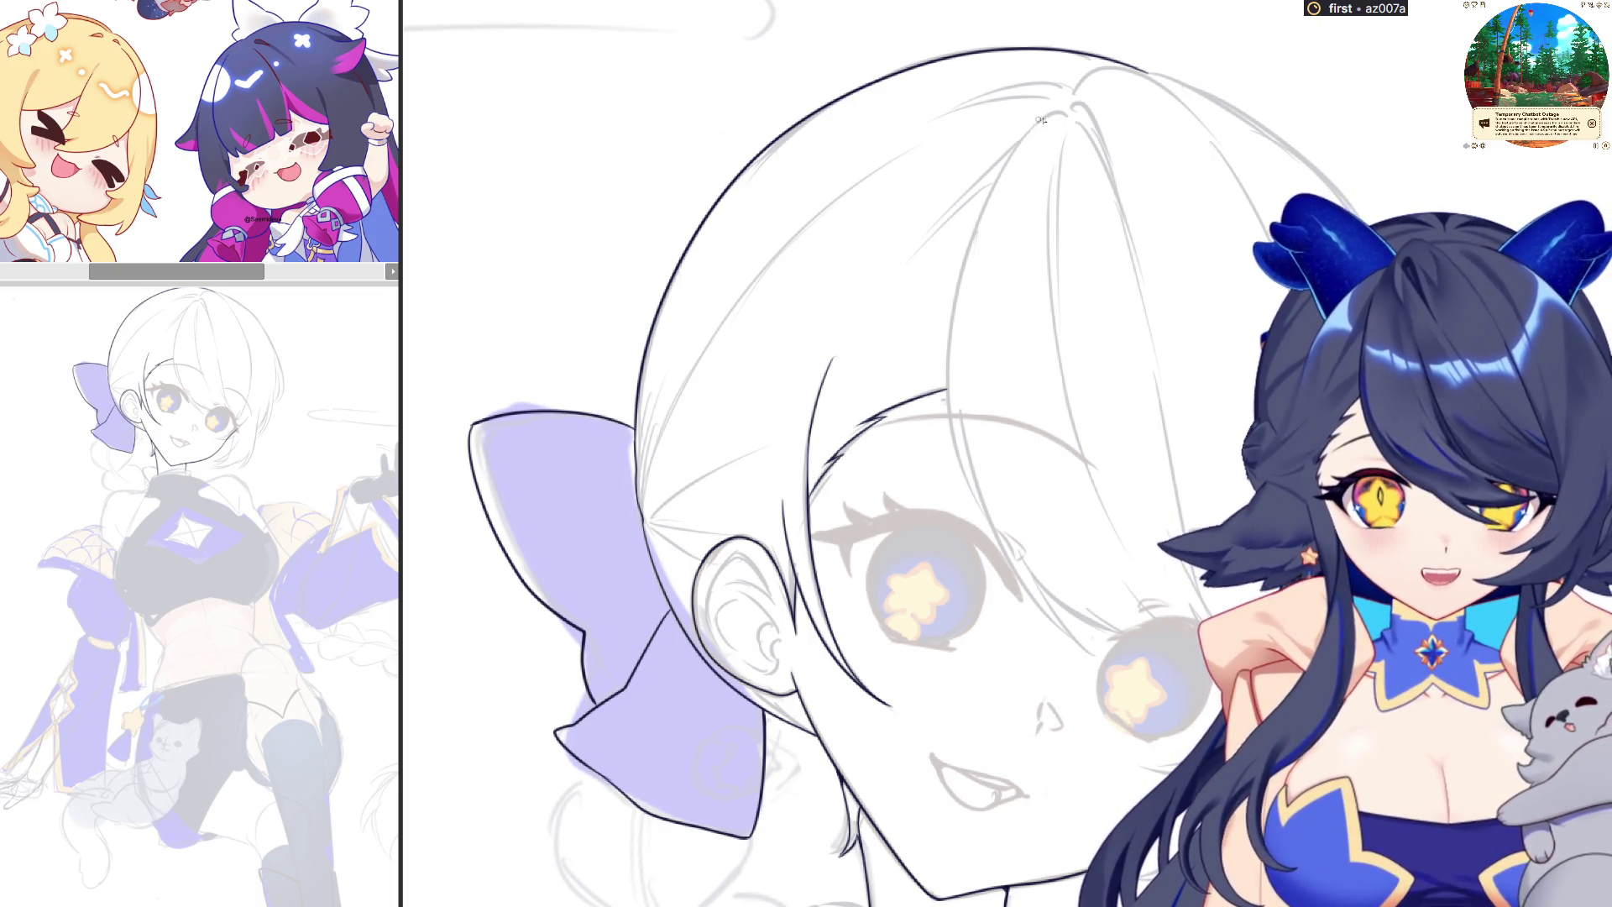
pyautogui.moveTo(1041, 117); pyautogui.dragTo(958, 366)
pyautogui.hotkey('ctrl', 'z')
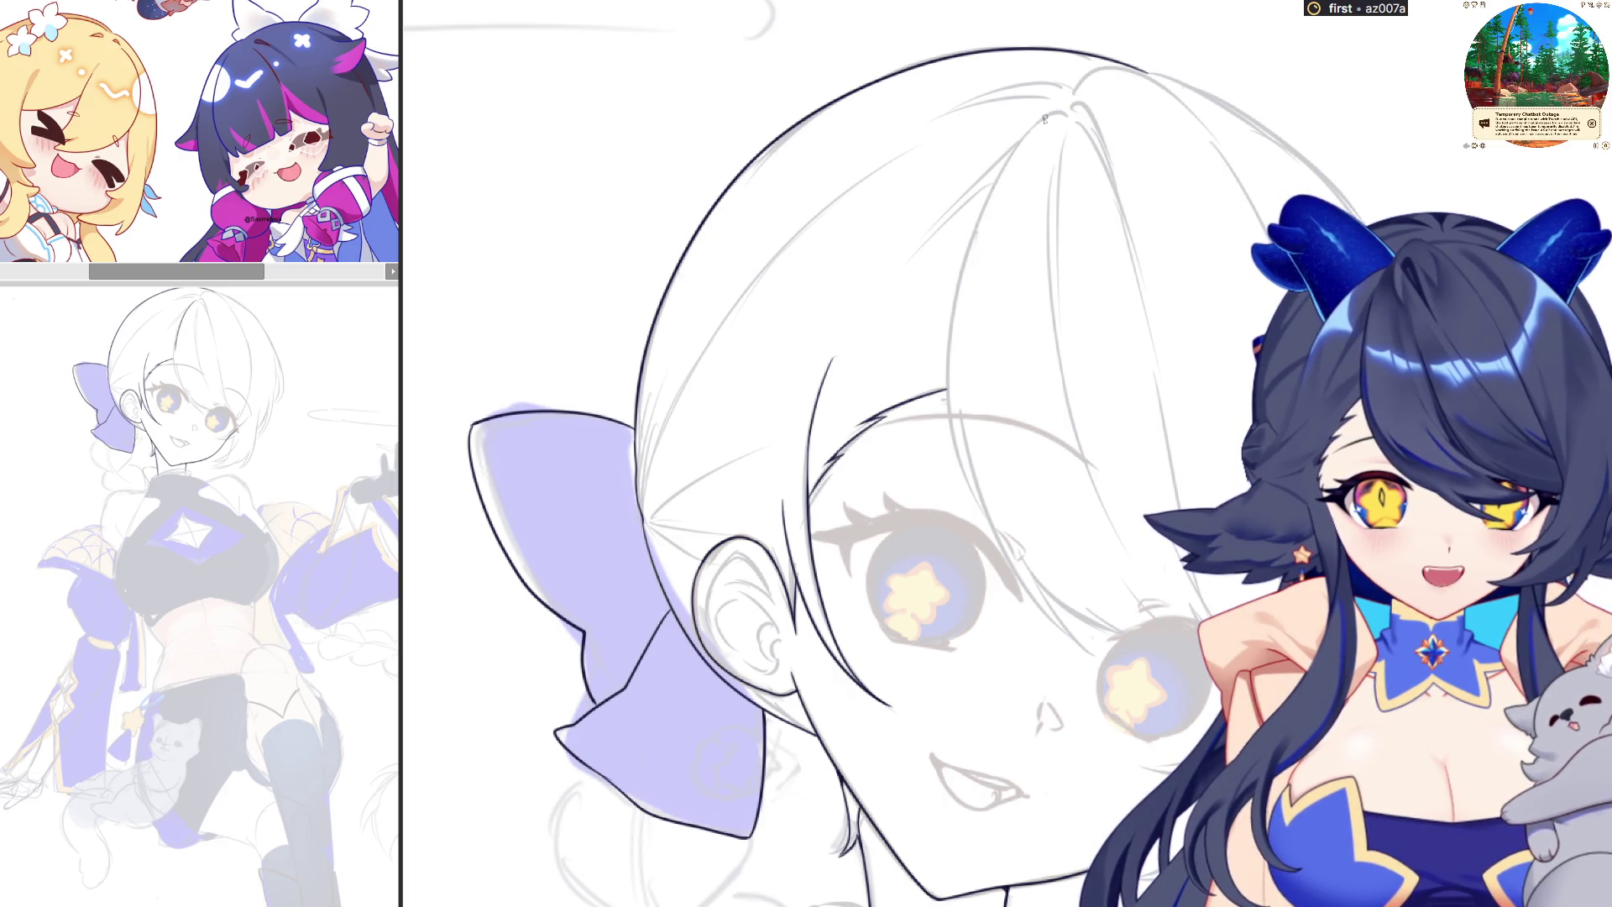
pyautogui.moveTo(1051, 113); pyautogui.dragTo(950, 374)
pyautogui.hotkey('ctrl', 'z')
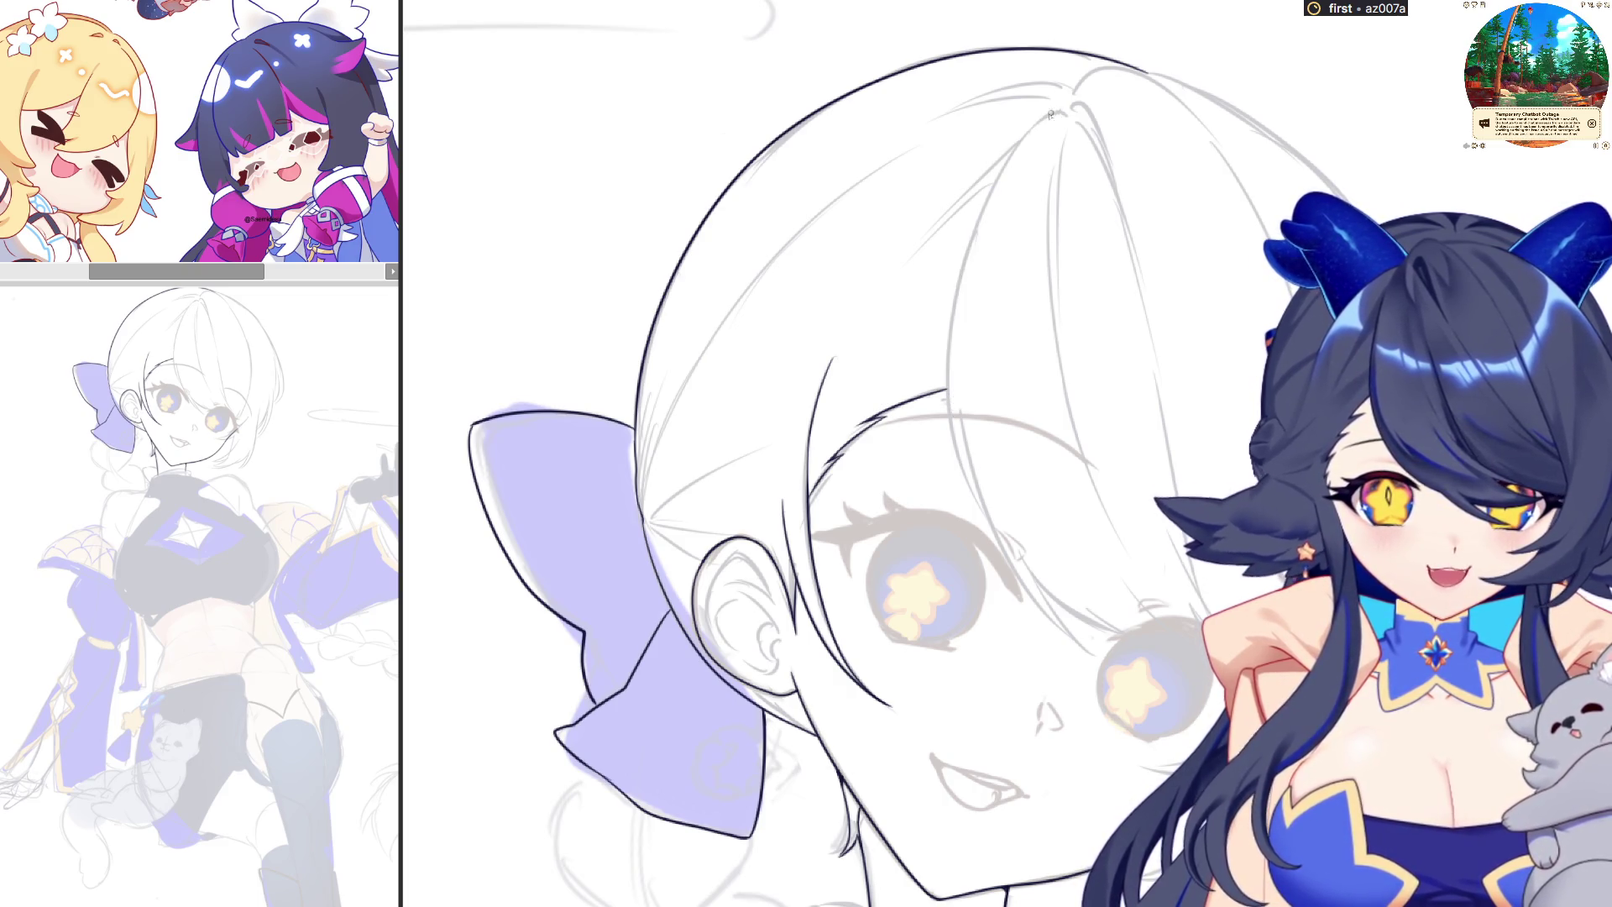
pyautogui.moveTo(1054, 114); pyautogui.dragTo(987, 512)
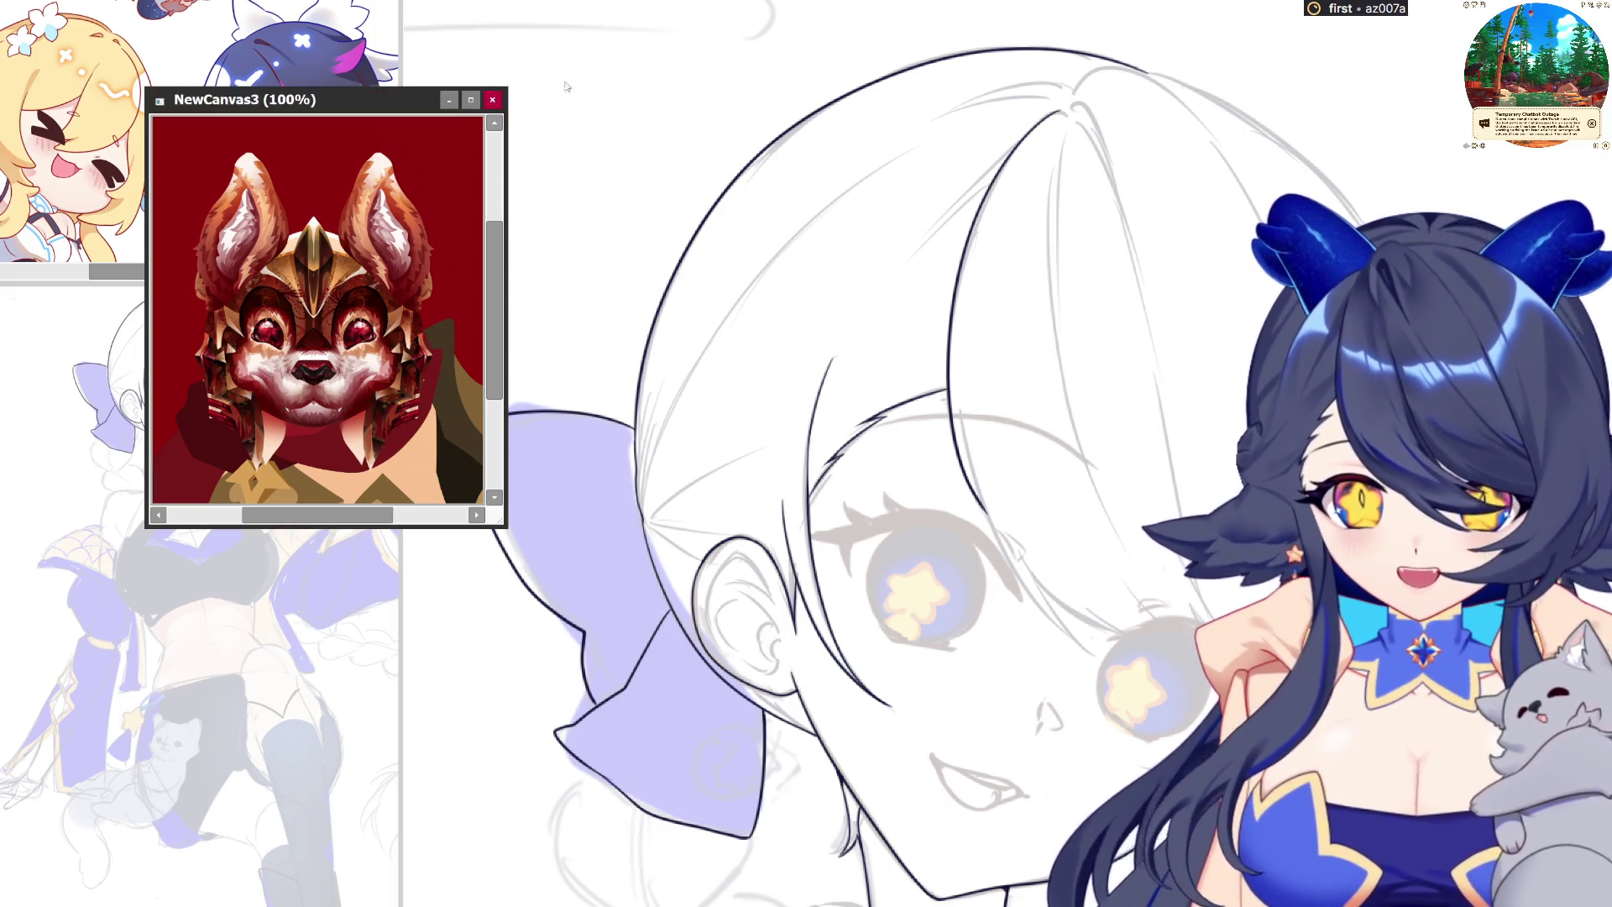
# Place the red panda canvas beside the fox painting, enlarge its window, and zoom to inspect it
pyautogui.moveTo(410, 131); pyautogui.dragTo(726, 92)
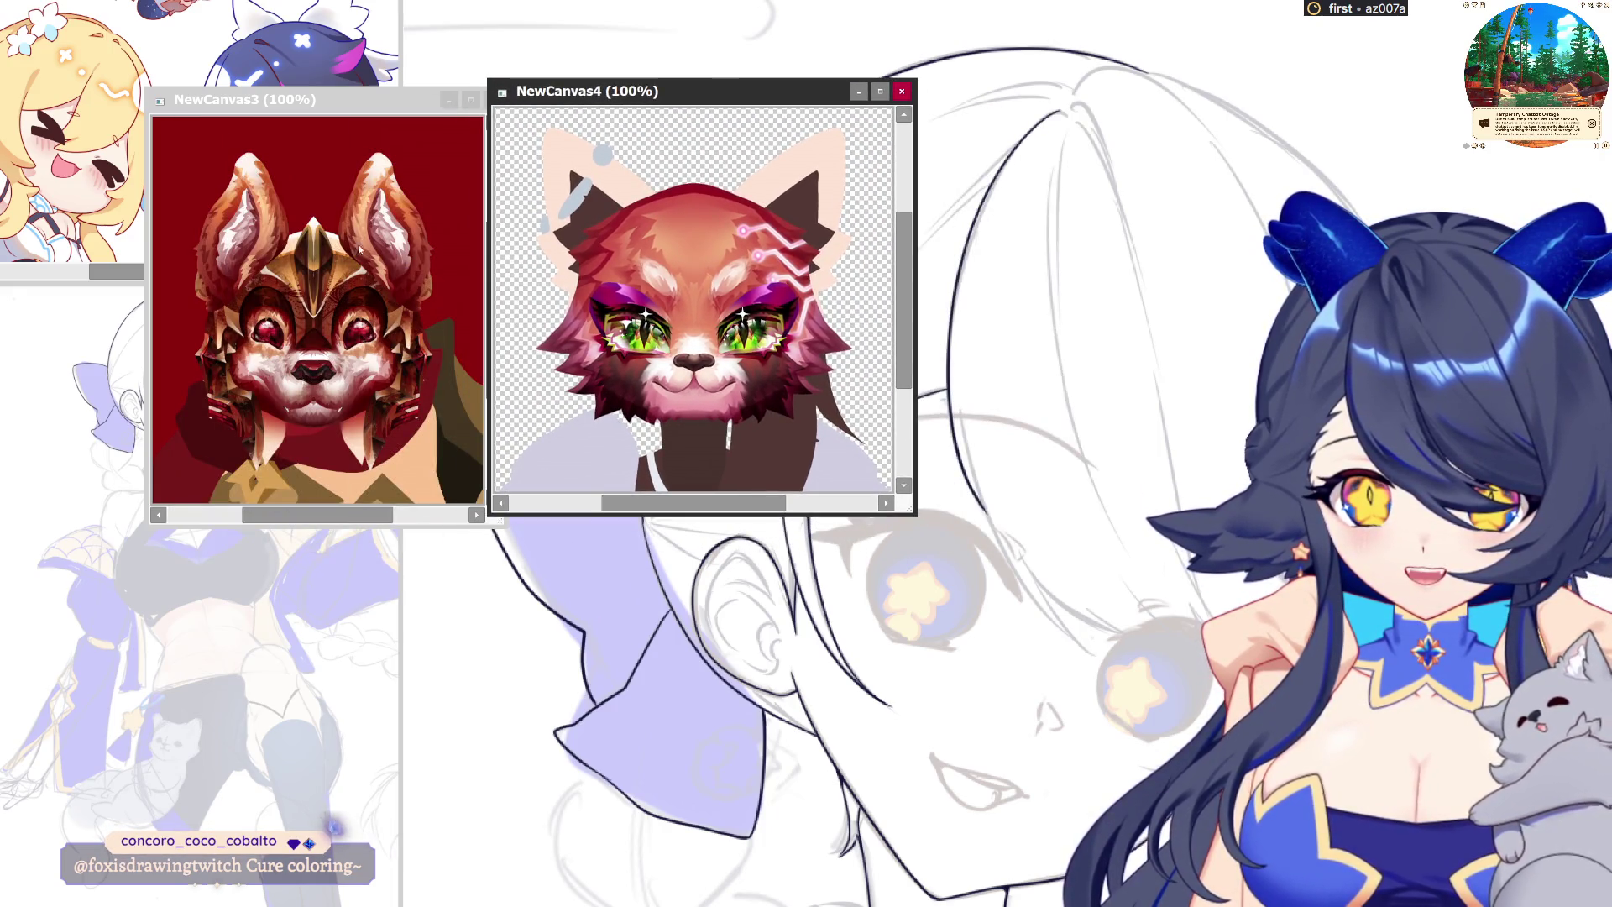
pyautogui.moveTo(914, 513); pyautogui.dragTo(1078, 591)
pyautogui.scroll(1, 620, 319)
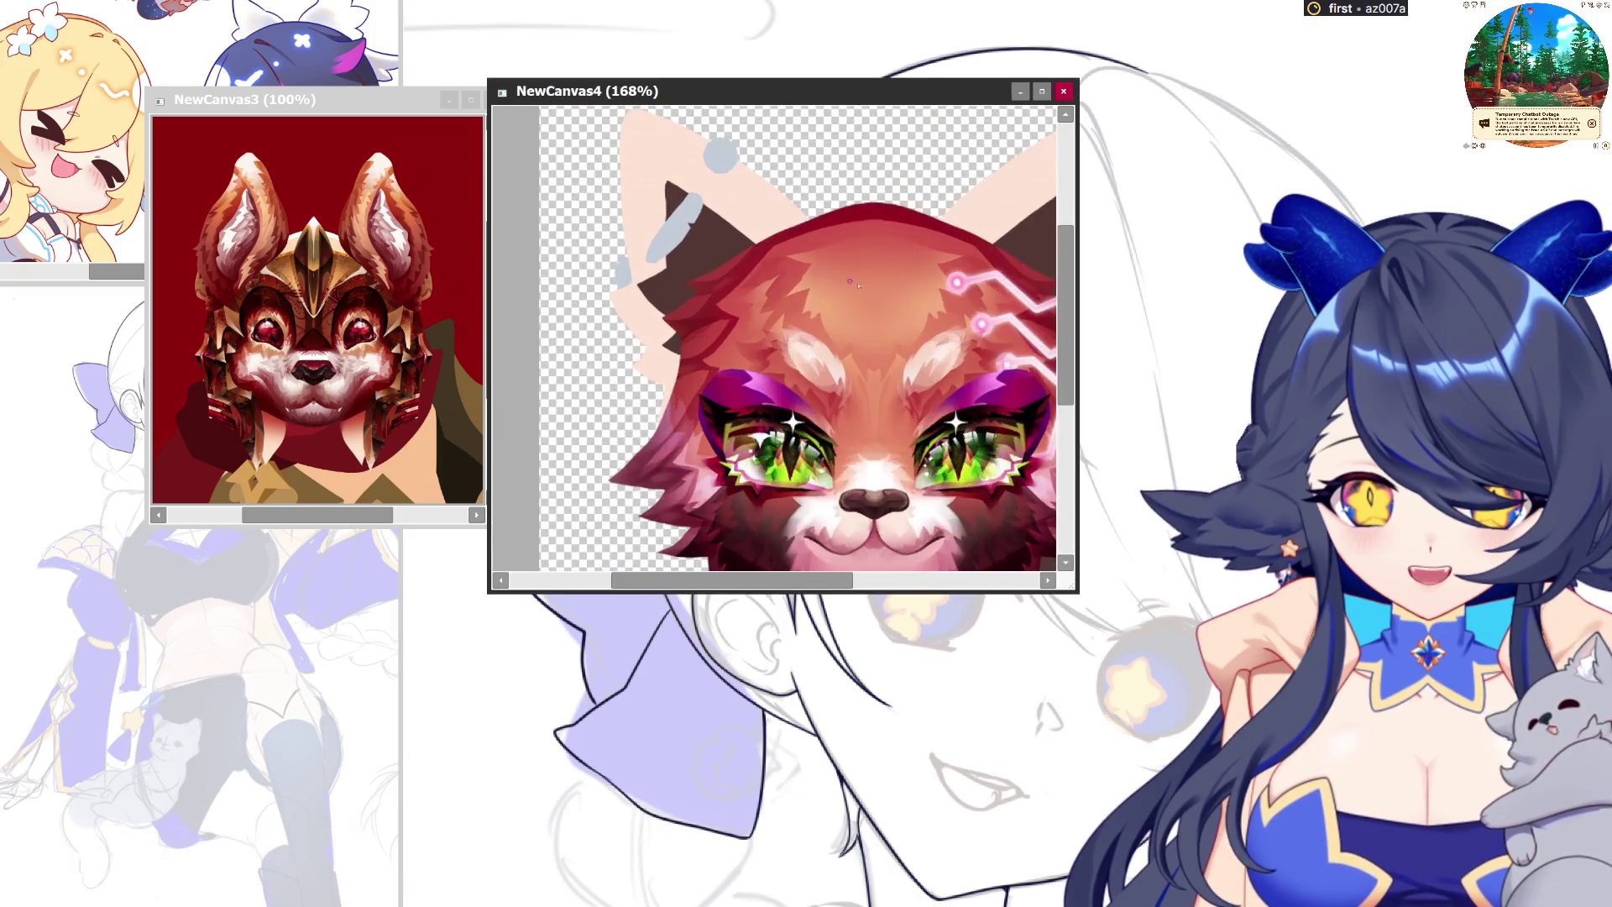
pyautogui.scroll(3, 870, 355)
pyautogui.scroll(2, 870, 355)
pyautogui.scroll(2, 870, 355)
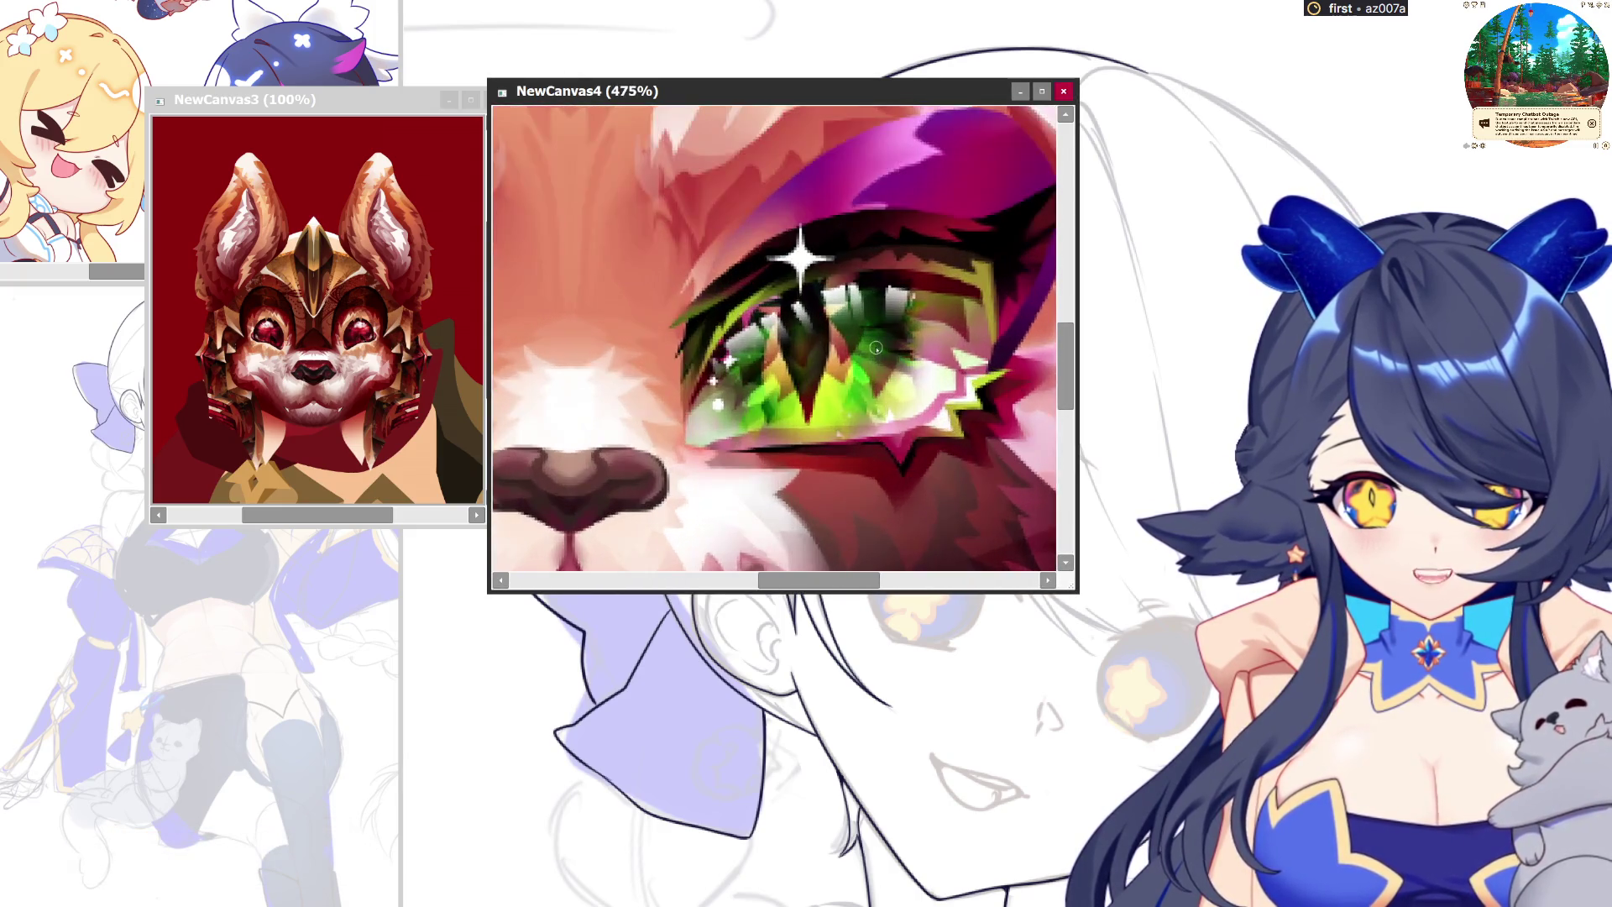
pyautogui.scroll(-1, 870, 356)
pyautogui.scroll(-2, 867, 357)
pyautogui.scroll(2, 642, 461)
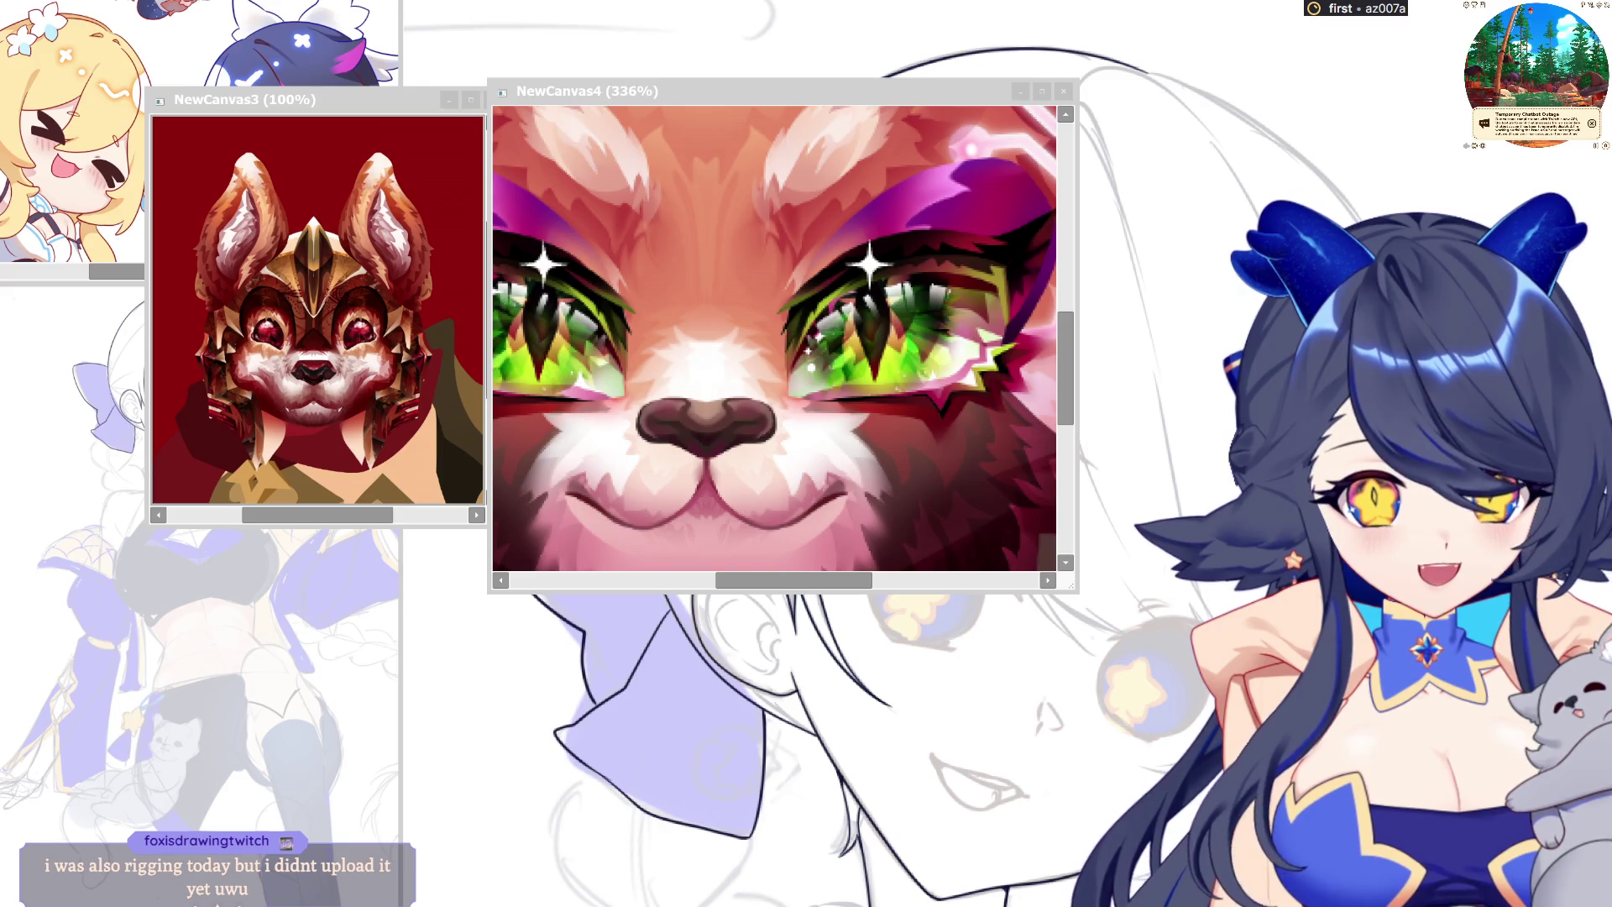
pyautogui.scroll(-1, 774, 339)
pyautogui.scroll(-2, 774, 339)
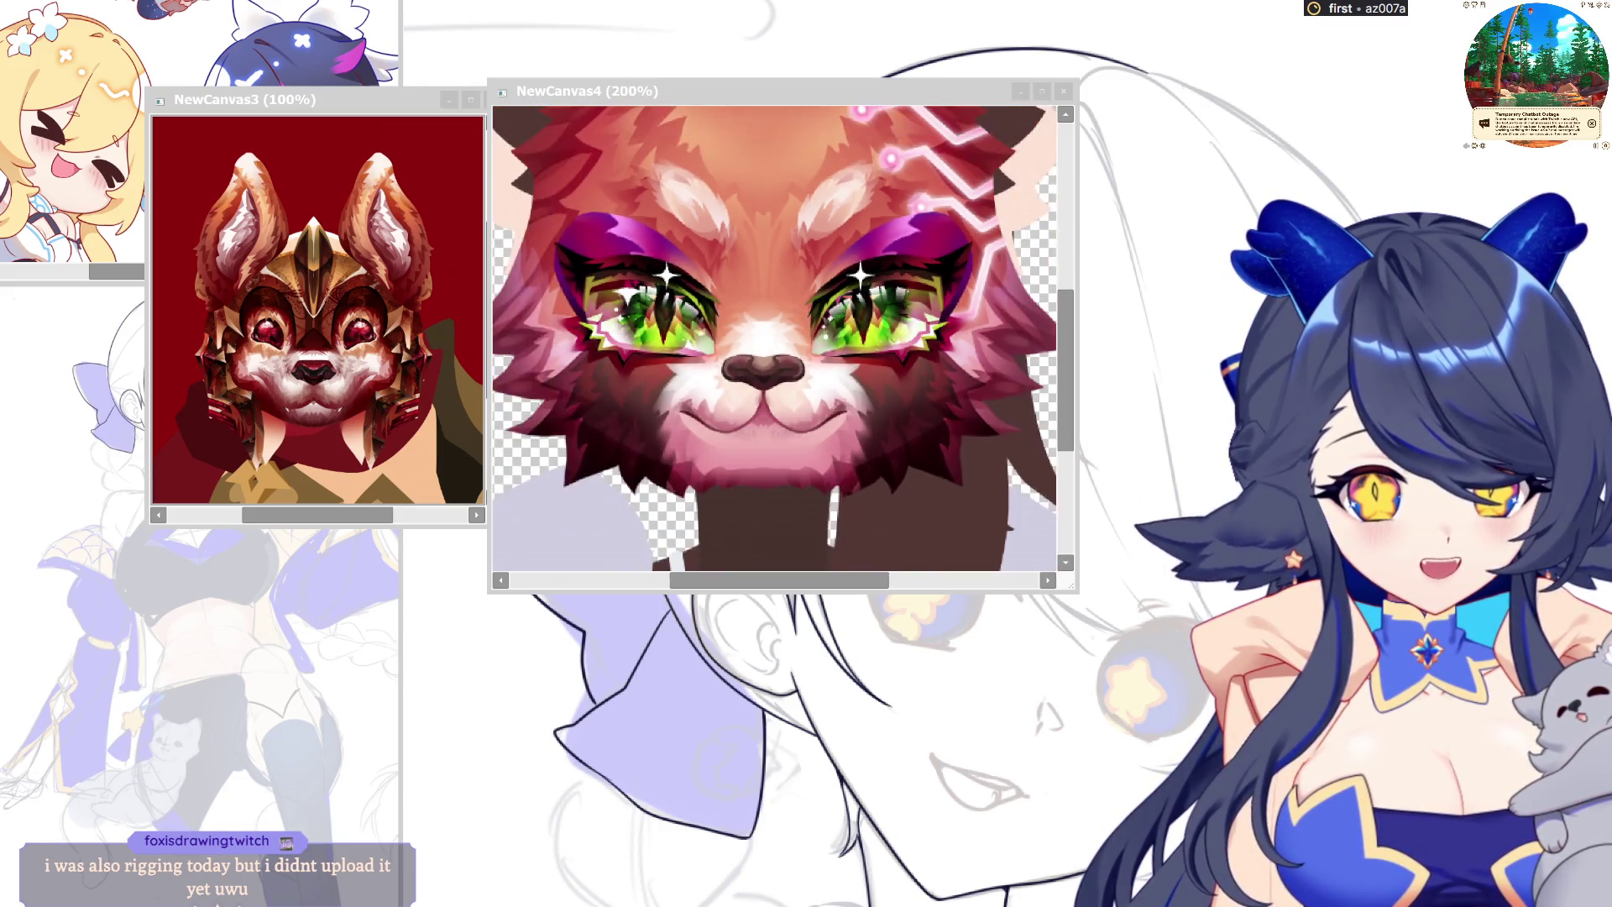
pyautogui.scroll(-1, 774, 338)
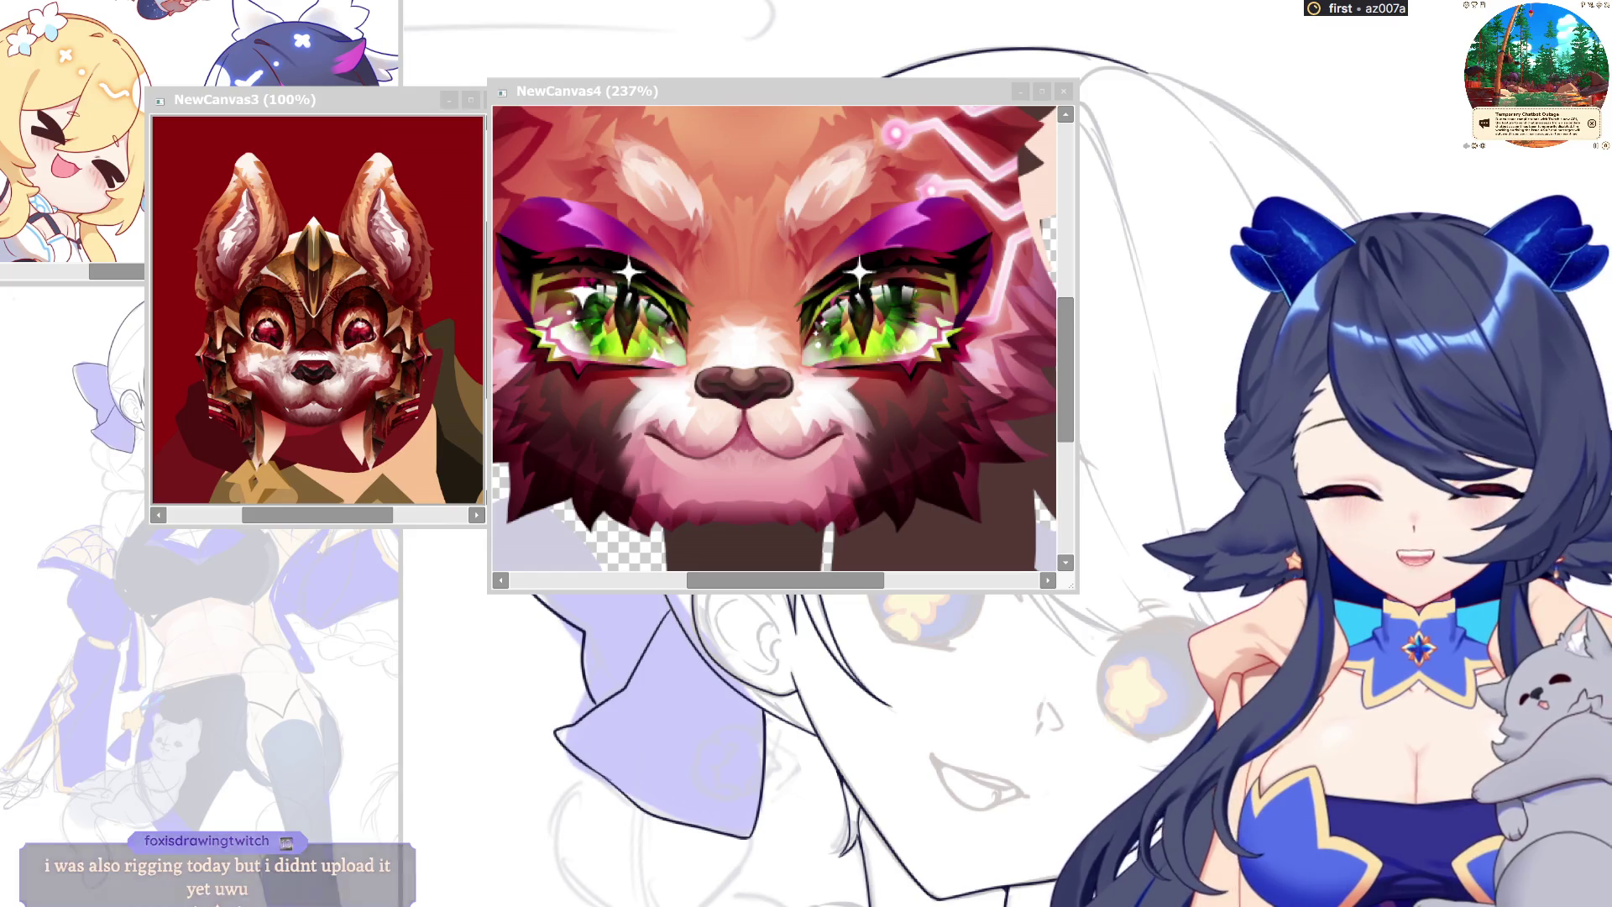
pyautogui.scroll(-1, 774, 338)
# Make the armoured fox canvas active and zoom in and out to compare details
pyautogui.click(285, 261)
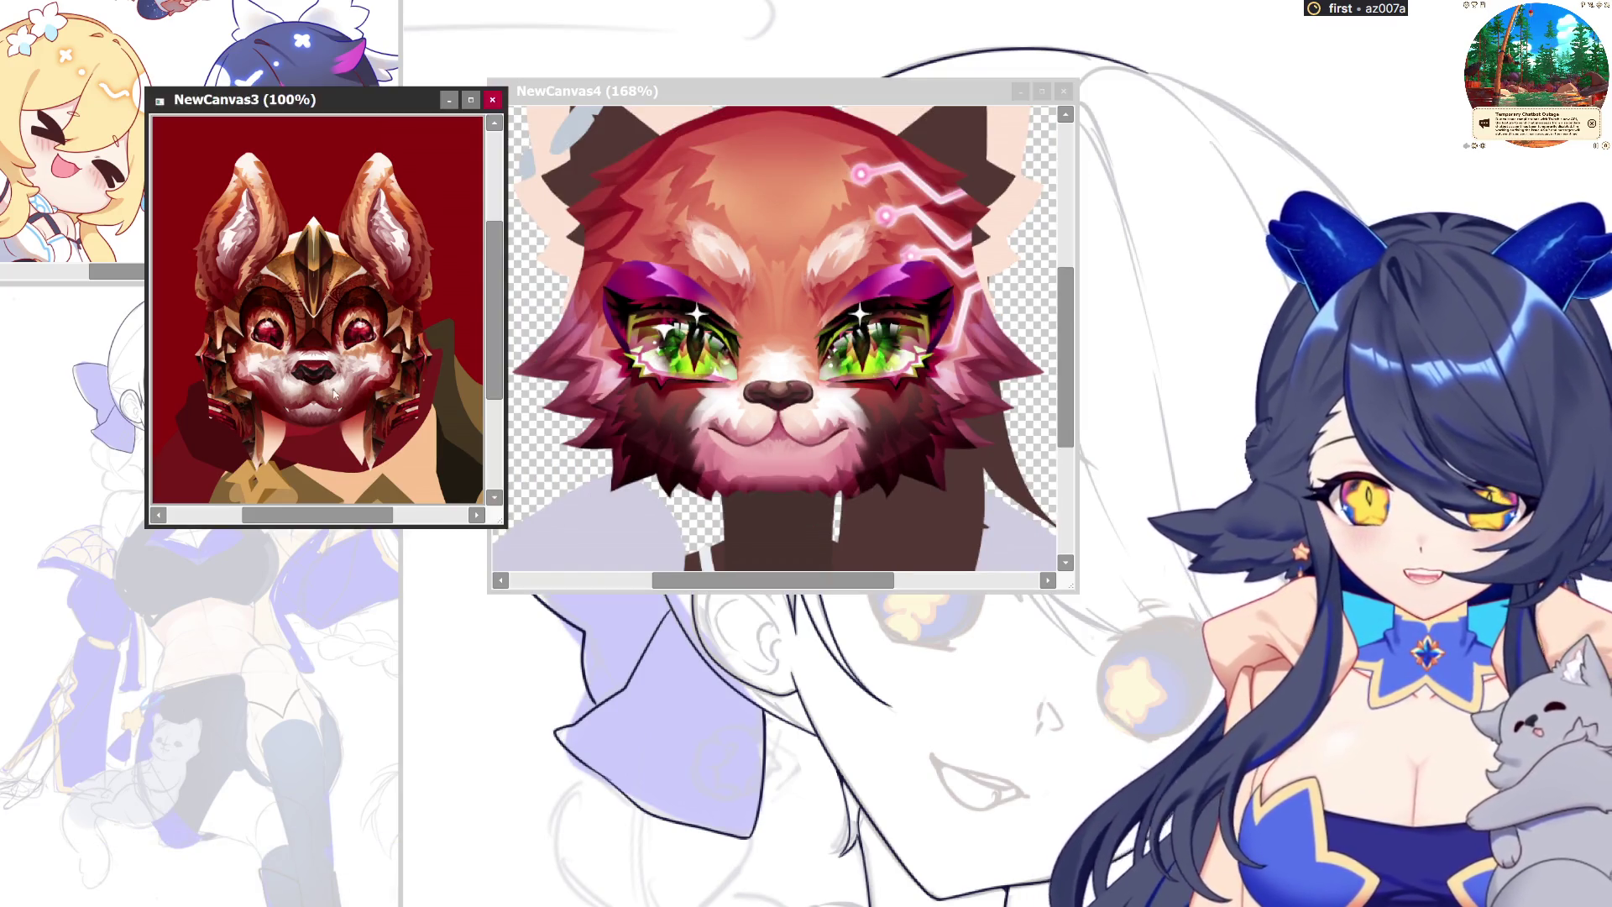
pyautogui.scroll(1, 286, 260)
pyautogui.scroll(1, 286, 260)
pyautogui.scroll(1, 343, 350)
pyautogui.scroll(1, 320, 311)
pyautogui.scroll(2, 294, 270)
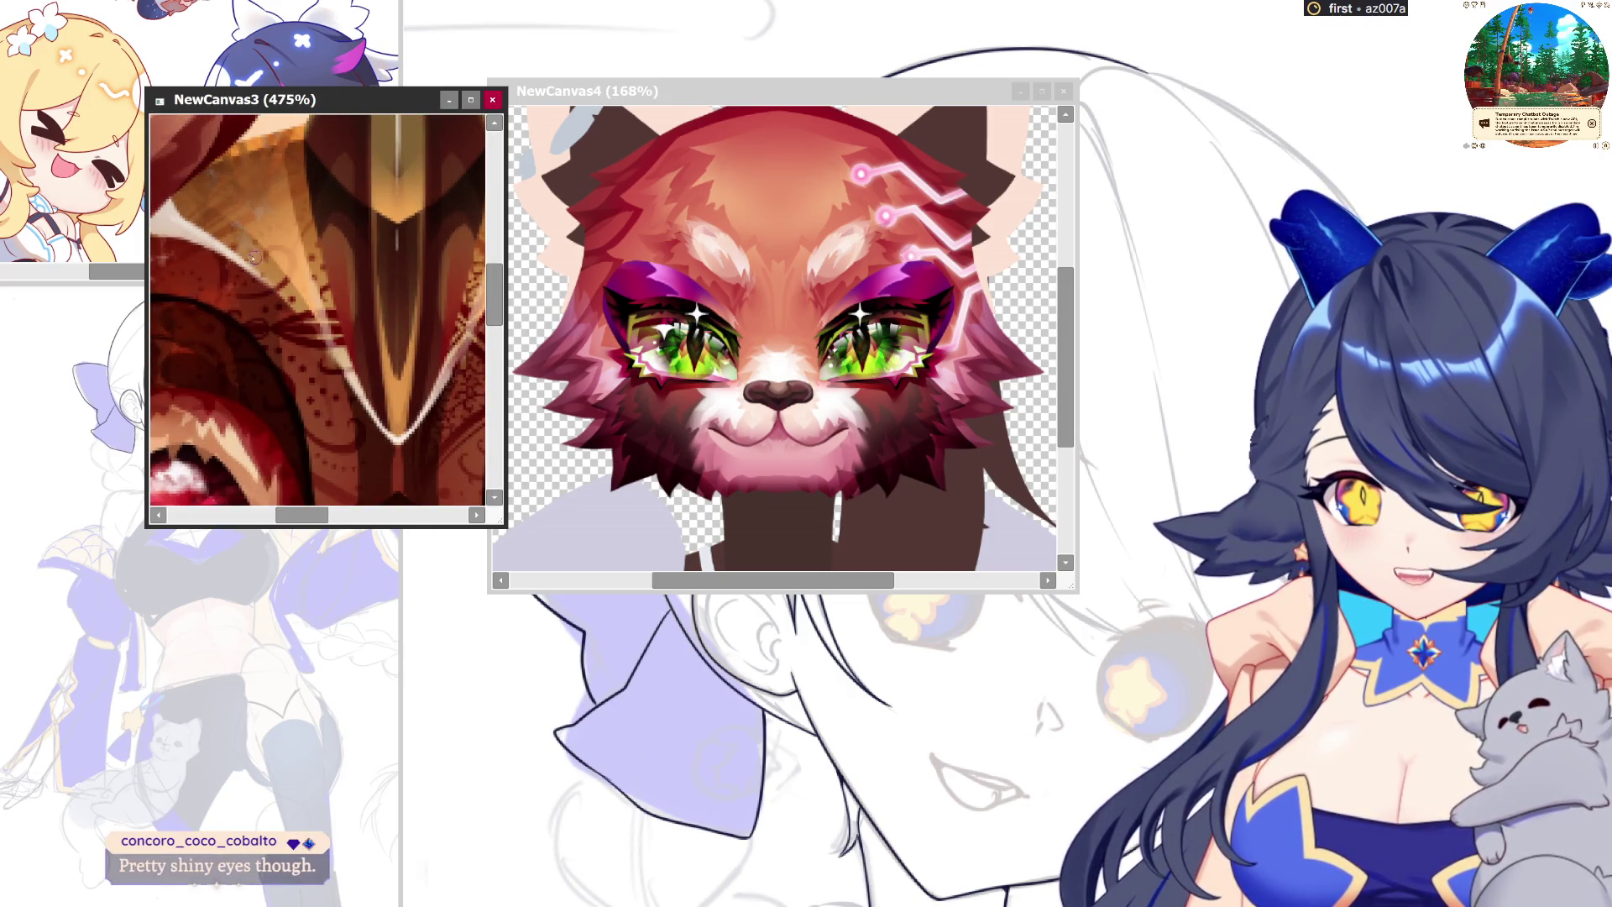
pyautogui.scroll(-1, 328, 348)
pyautogui.scroll(-1, 327, 347)
pyautogui.scroll(-1, 328, 348)
pyautogui.scroll(-1, 359, 272)
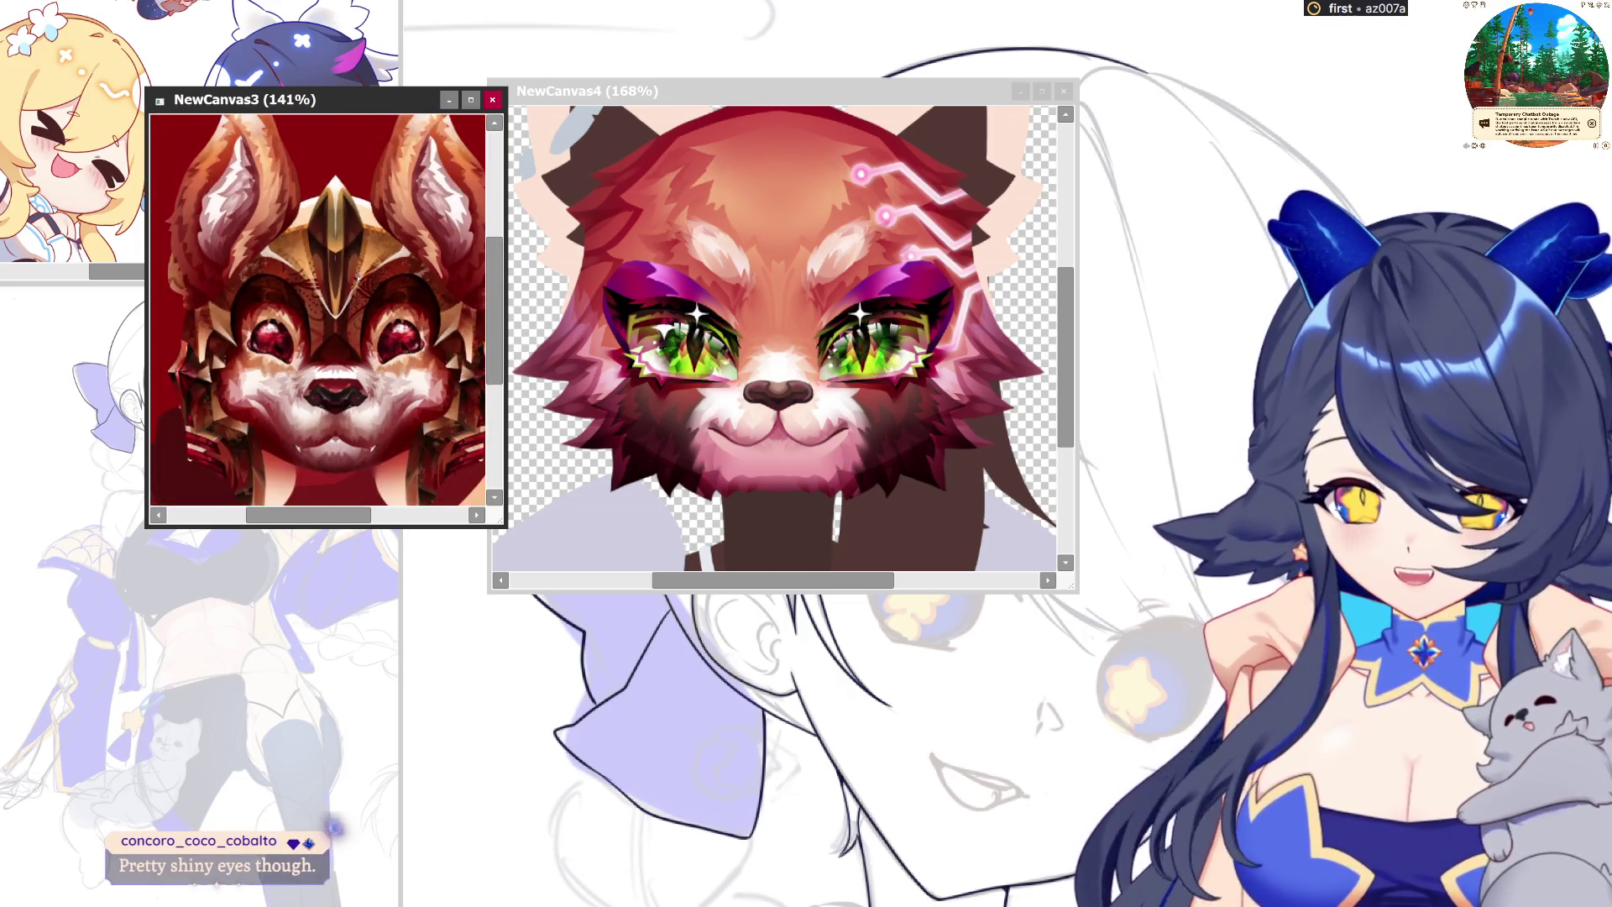
pyautogui.scroll(-1, 312, 317)
pyautogui.scroll(-1, 327, 311)
pyautogui.scroll(2, 328, 311)
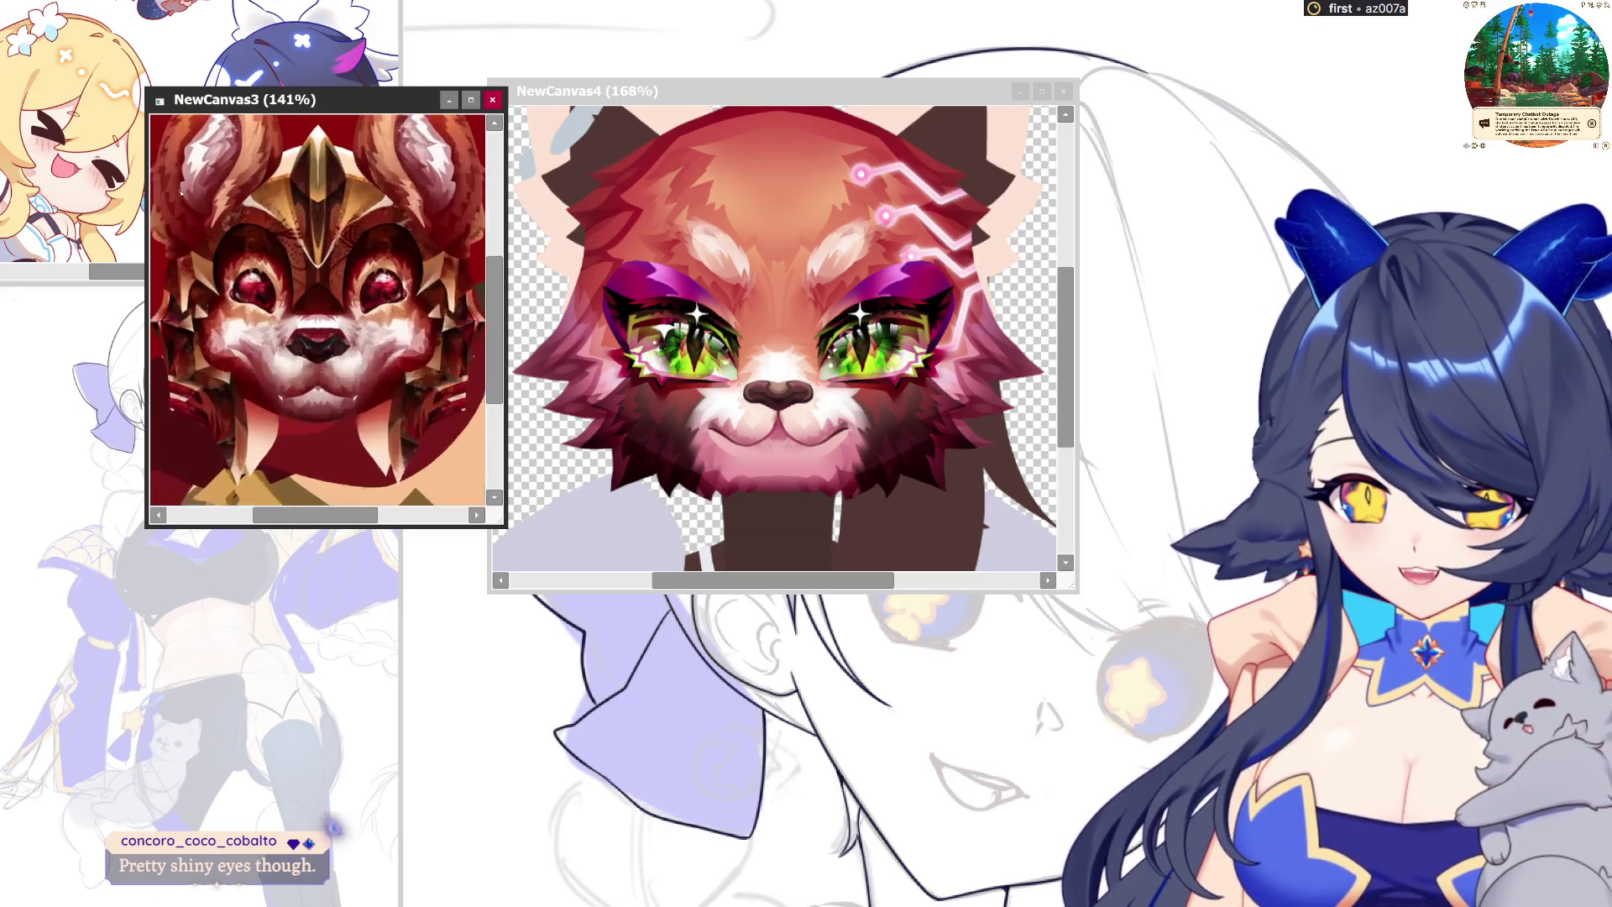
pyautogui.scroll(1, 327, 311)
pyautogui.scroll(-2, 328, 311)
# Recheck the red panda canvas, then close both the red panda and armoured fox canvases
pyautogui.click(884, 414)
pyautogui.scroll(2, 686, 238)
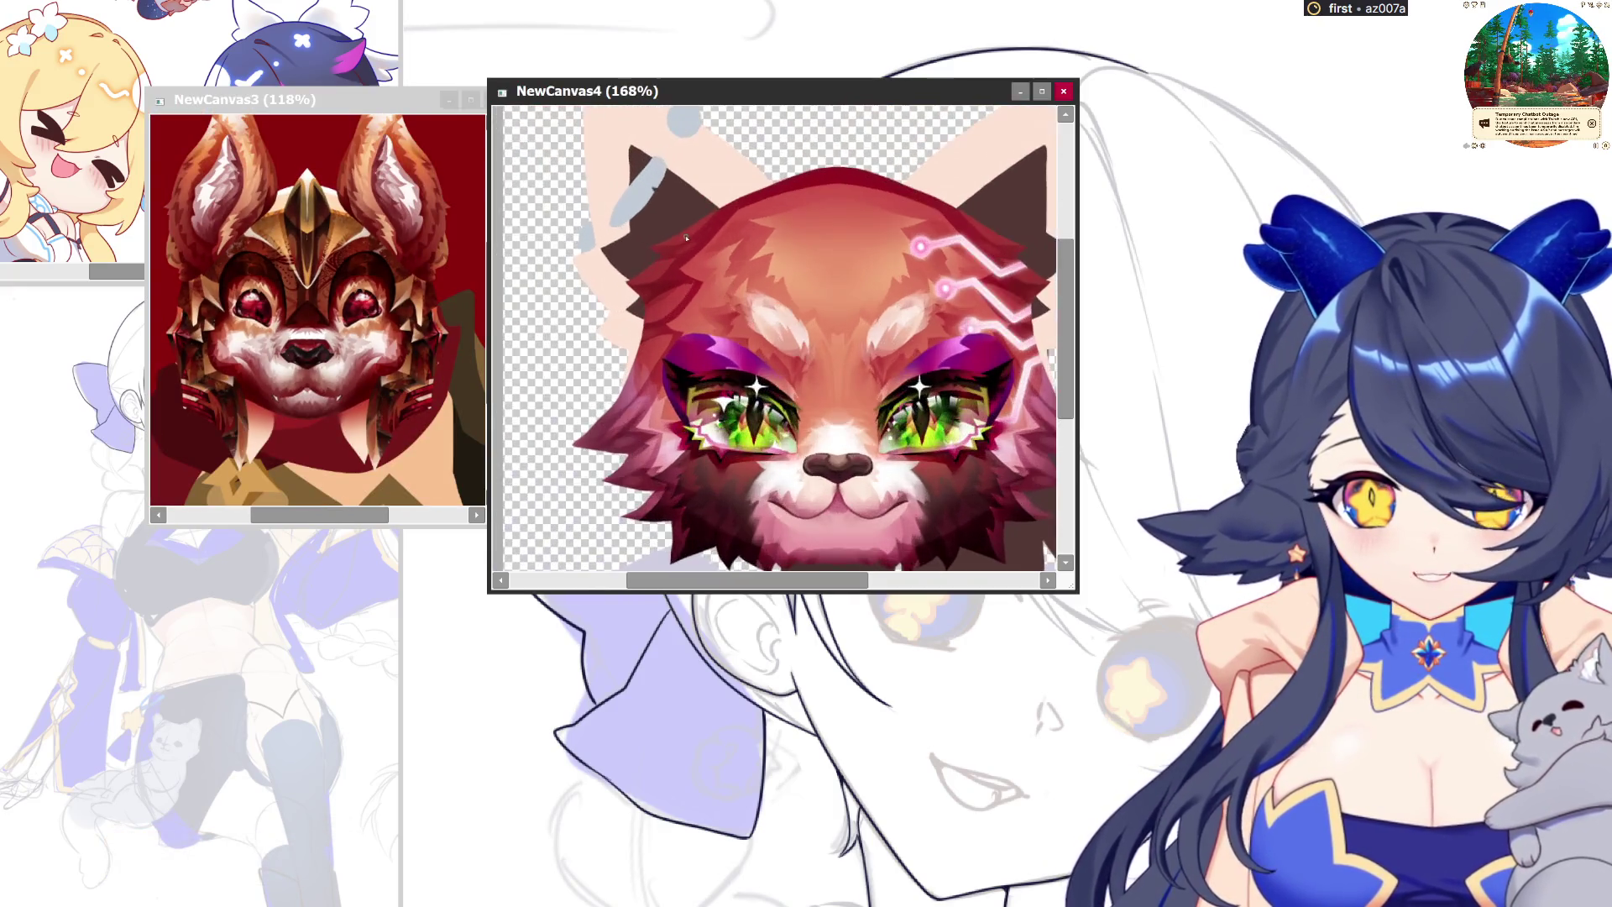
pyautogui.scroll(2, 846, 389)
pyautogui.scroll(-2, 904, 466)
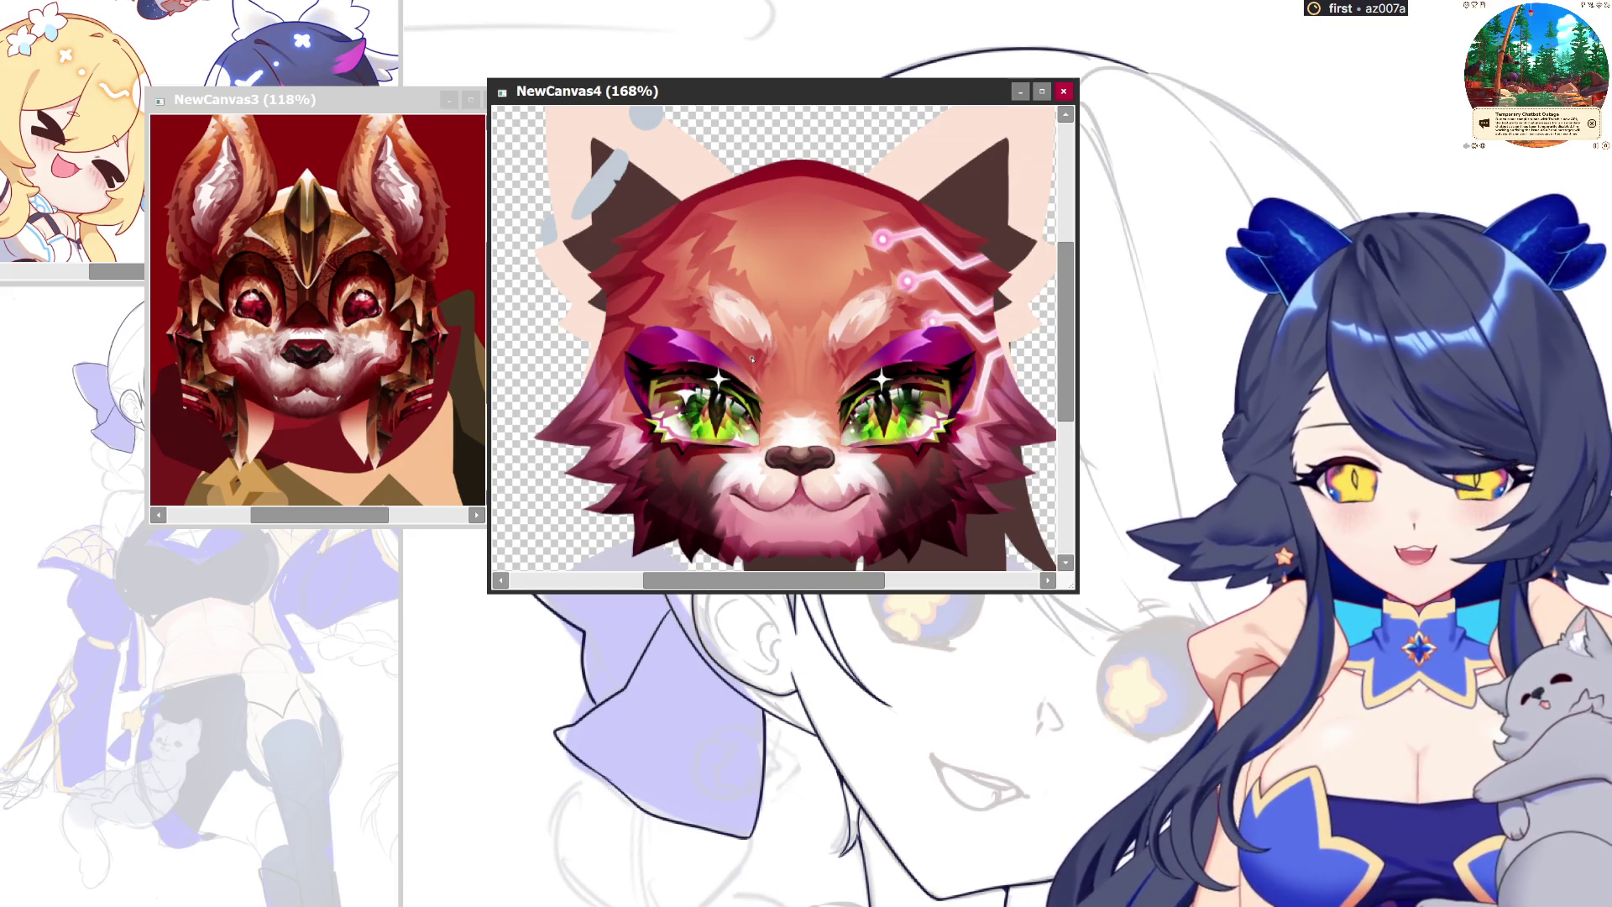
pyautogui.click(1064, 90)
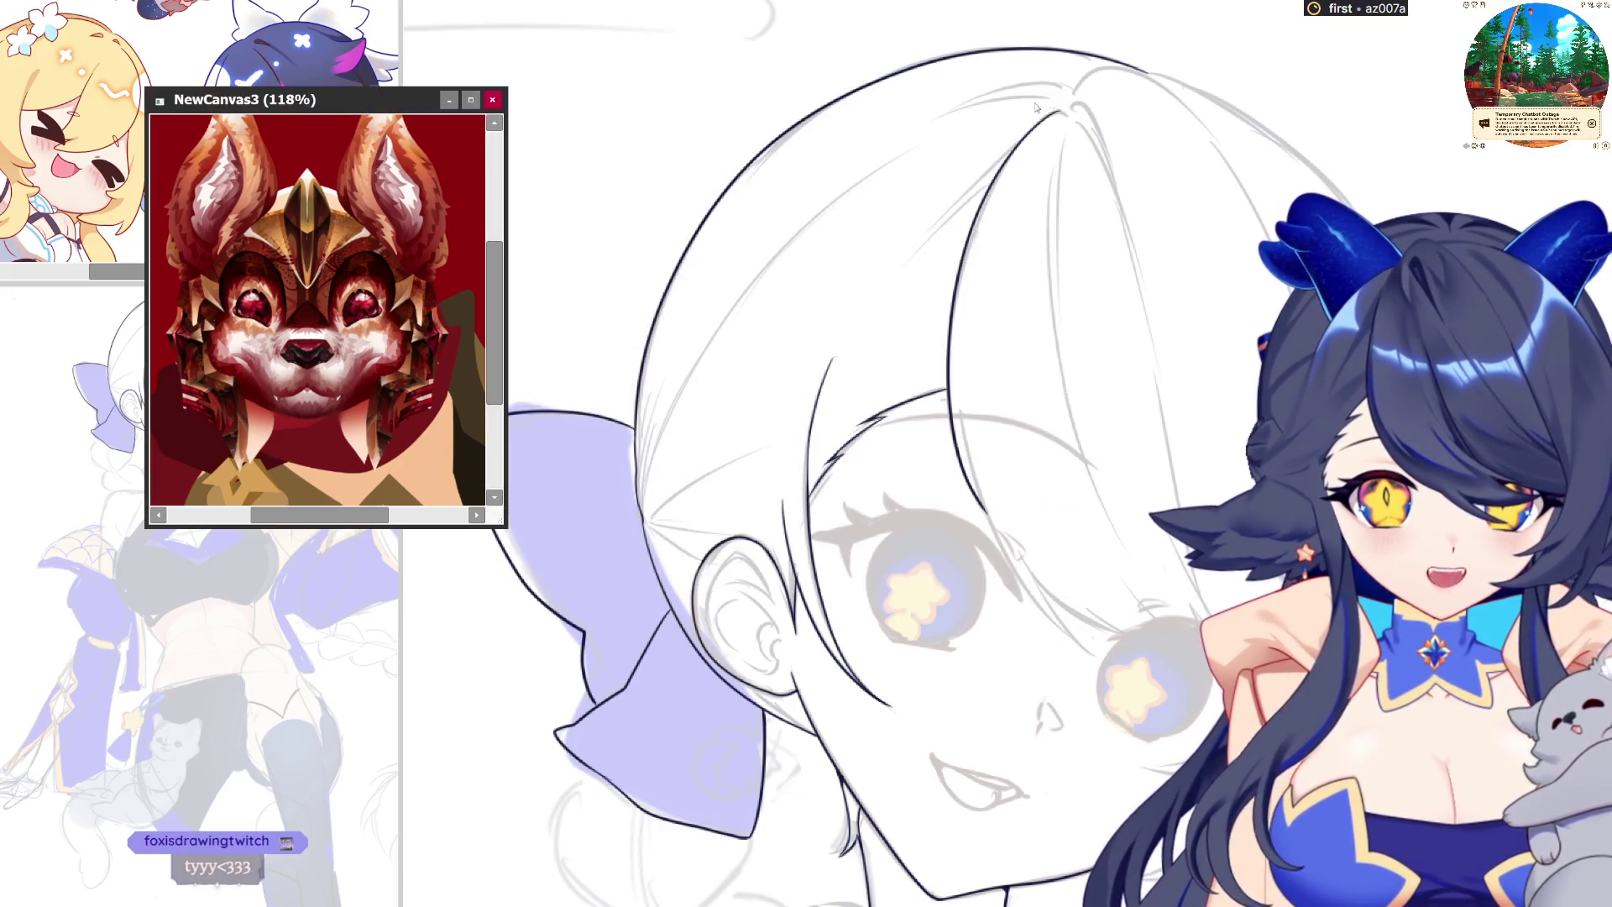
pyautogui.click(492, 102)
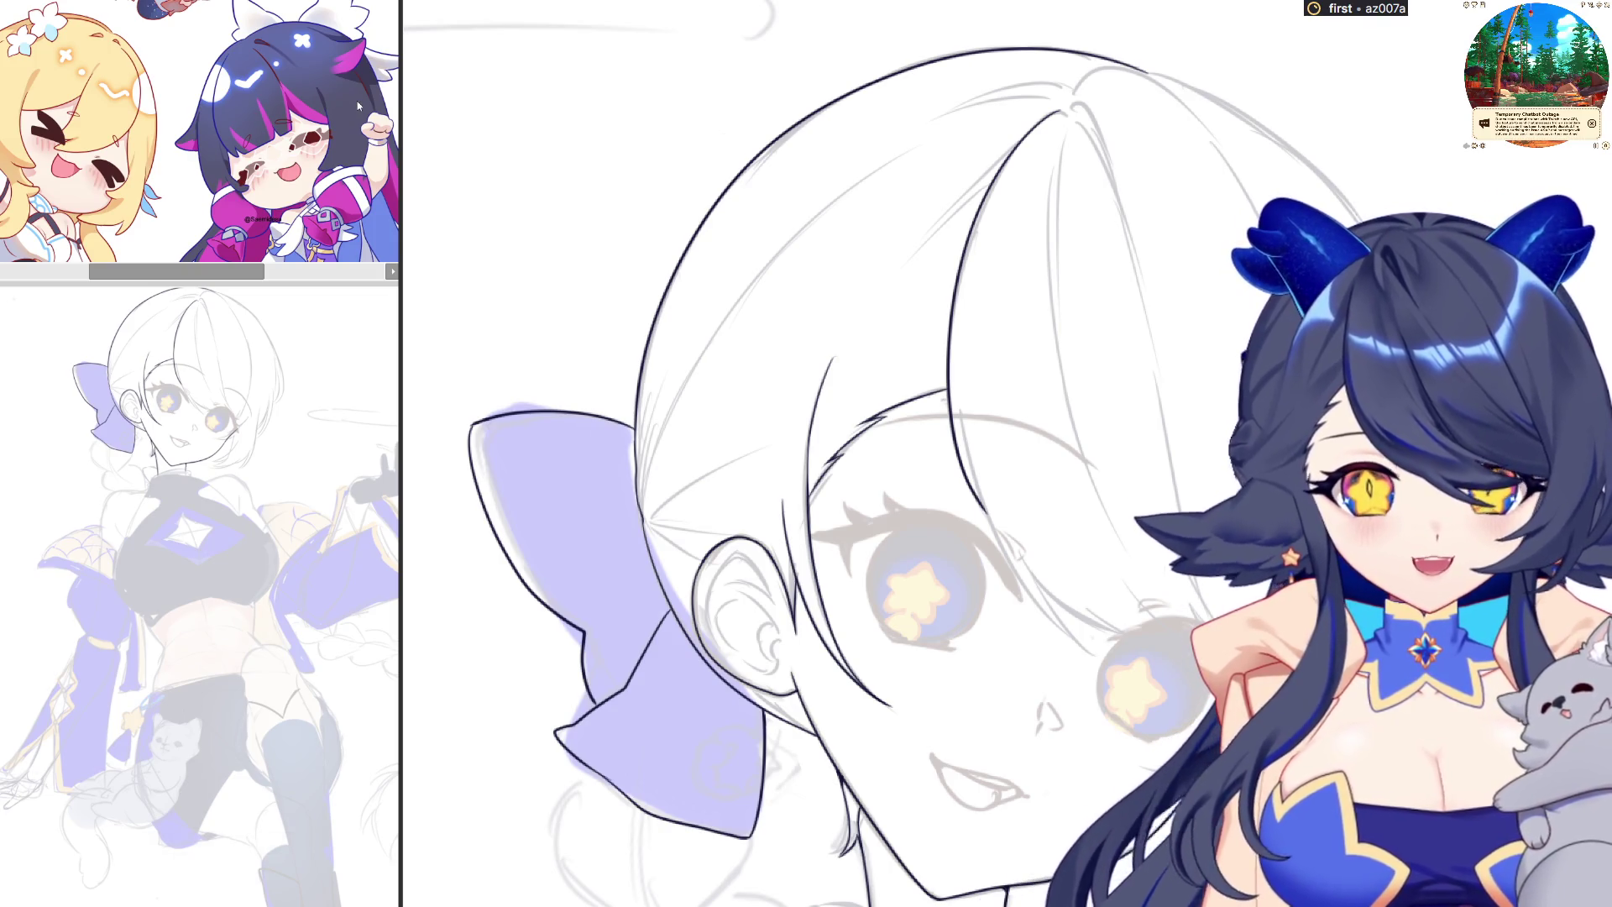
# Zoom in and ink a long hair strand sweeping down across the eye
pyautogui.scroll(1, 1027, 522)
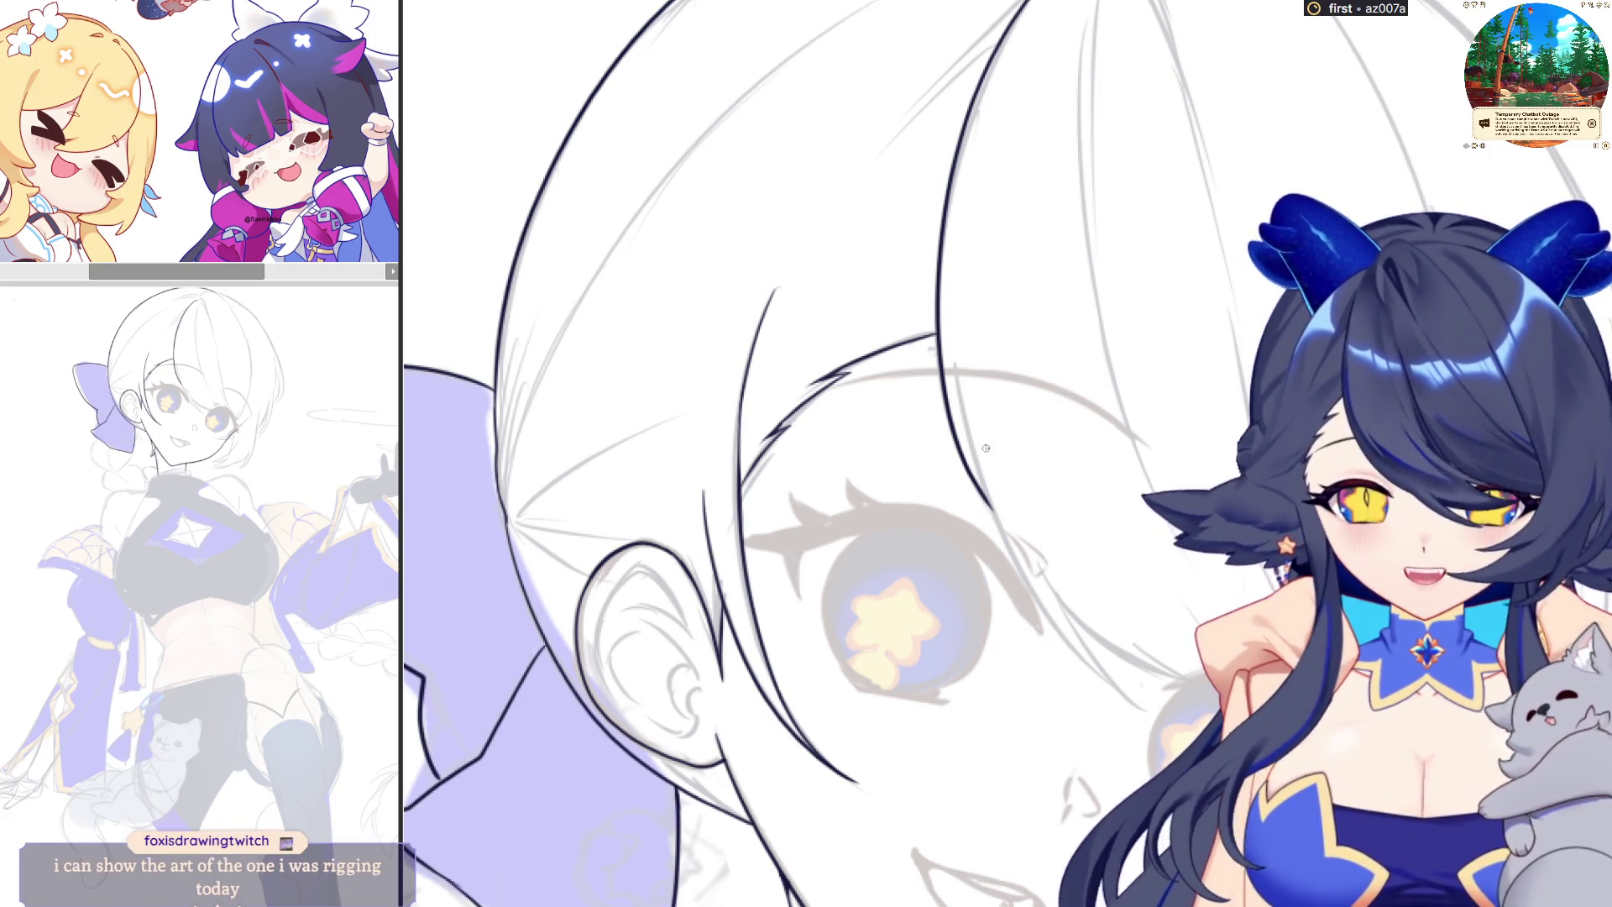
pyautogui.moveTo(955, 375); pyautogui.dragTo(994, 522)
pyautogui.hotkey('ctrl', 'z')
pyautogui.moveTo(955, 369); pyautogui.dragTo(1153, 712)
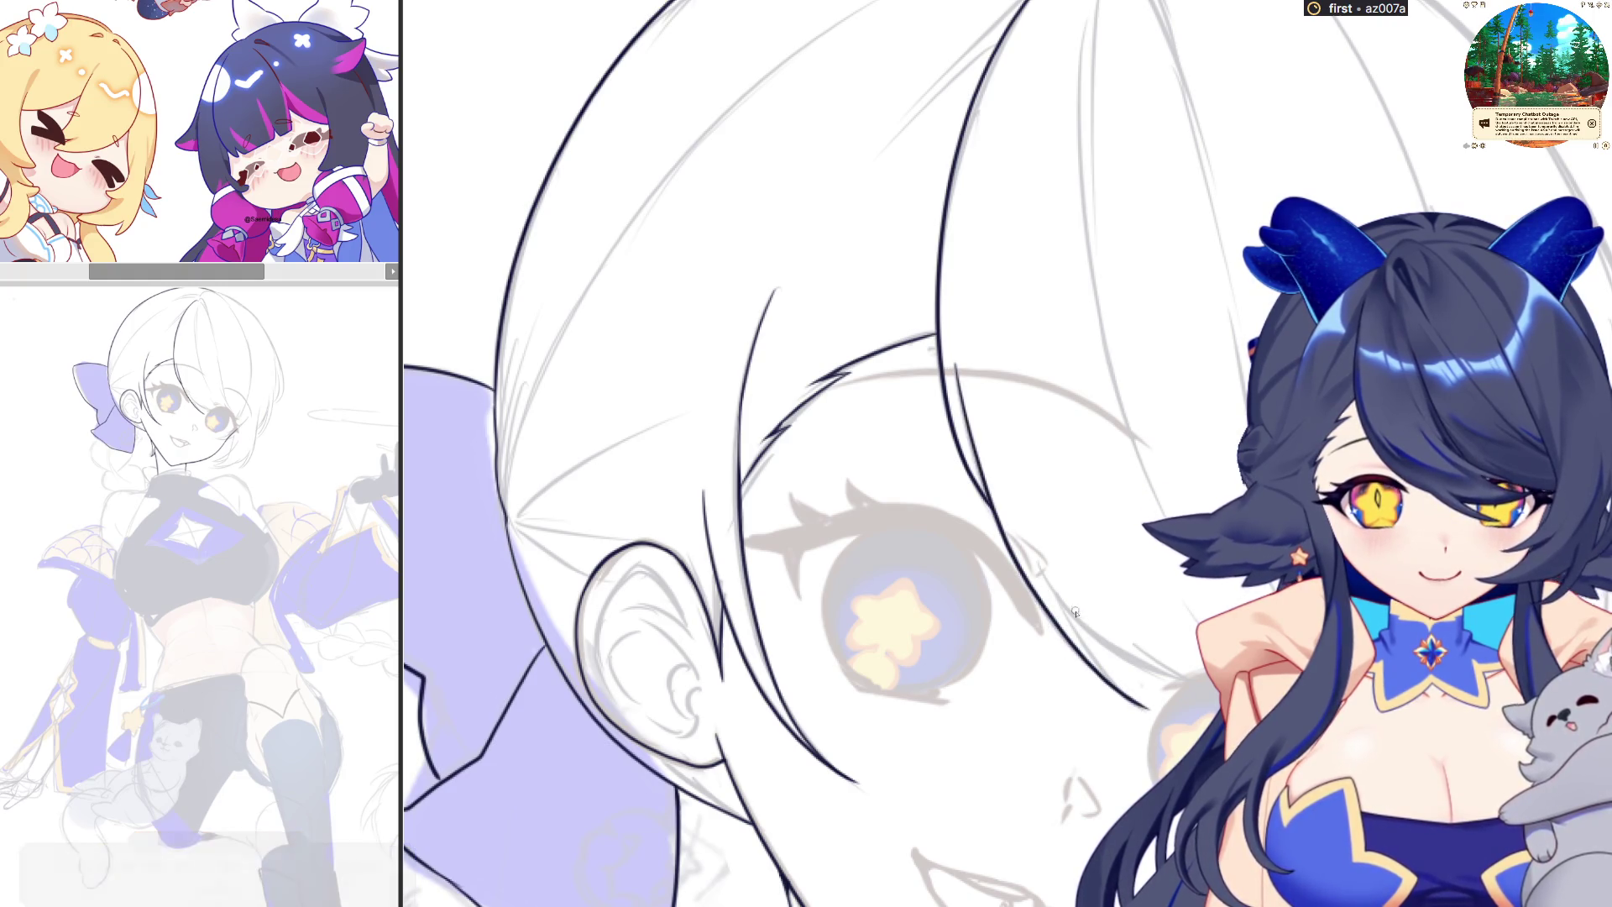
# Extend the strand's lower end and ink another hair strand beside the eye
pyautogui.moveTo(1068, 608); pyautogui.dragTo(1154, 708)
pyautogui.hotkey('ctrl', 'z')
pyautogui.moveTo(1067, 608); pyautogui.dragTo(1162, 715)
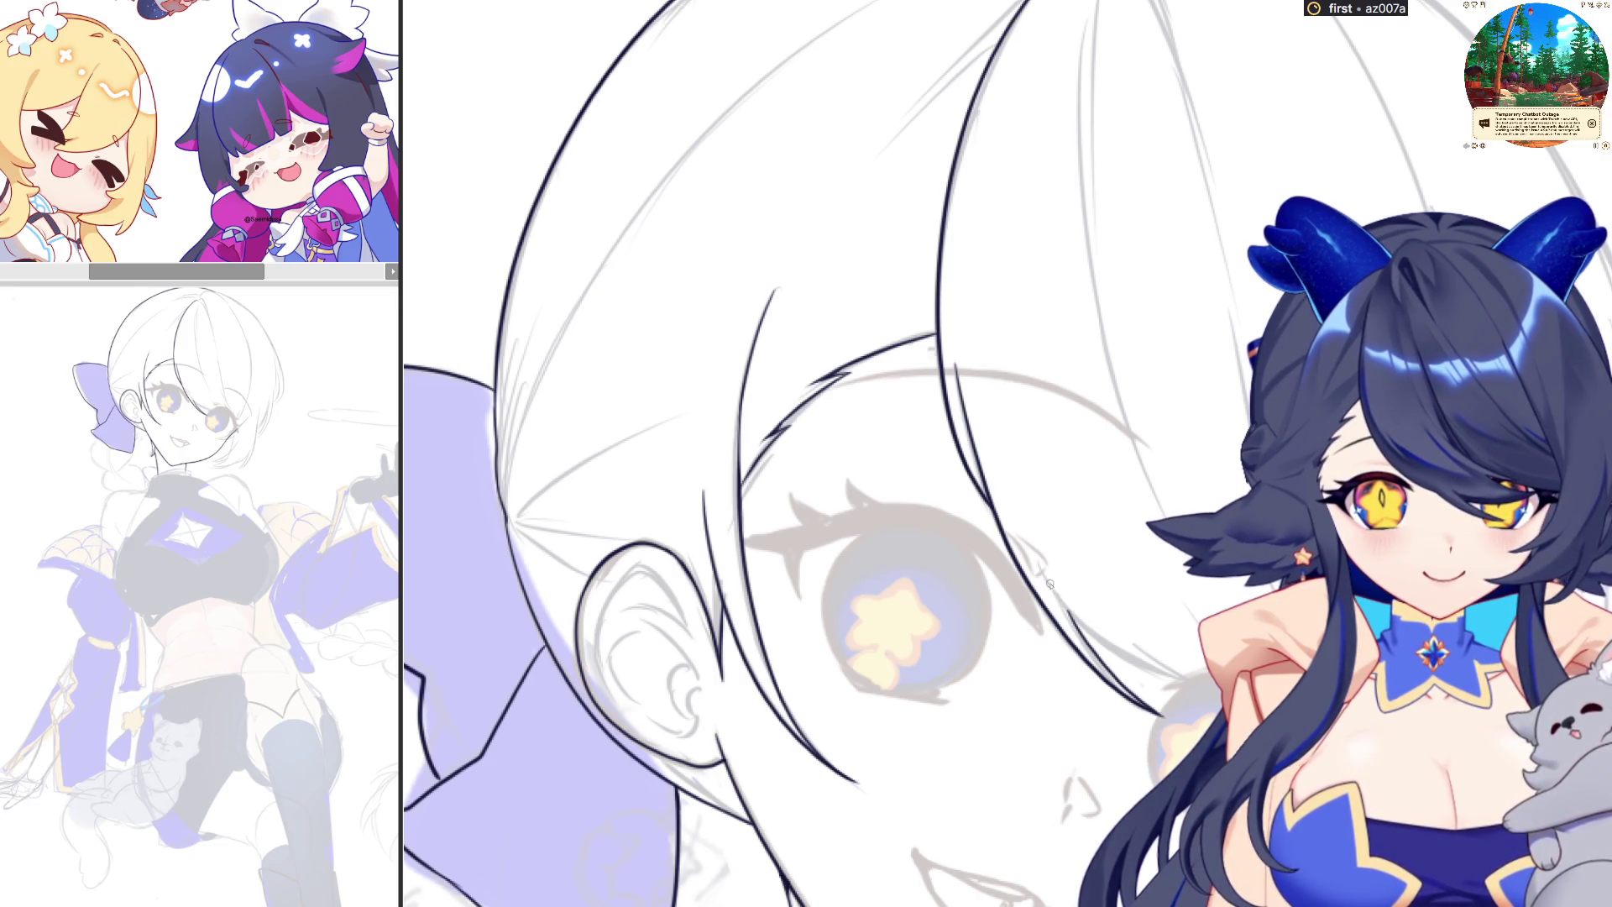
pyautogui.moveTo(1048, 585); pyautogui.dragTo(1197, 686)
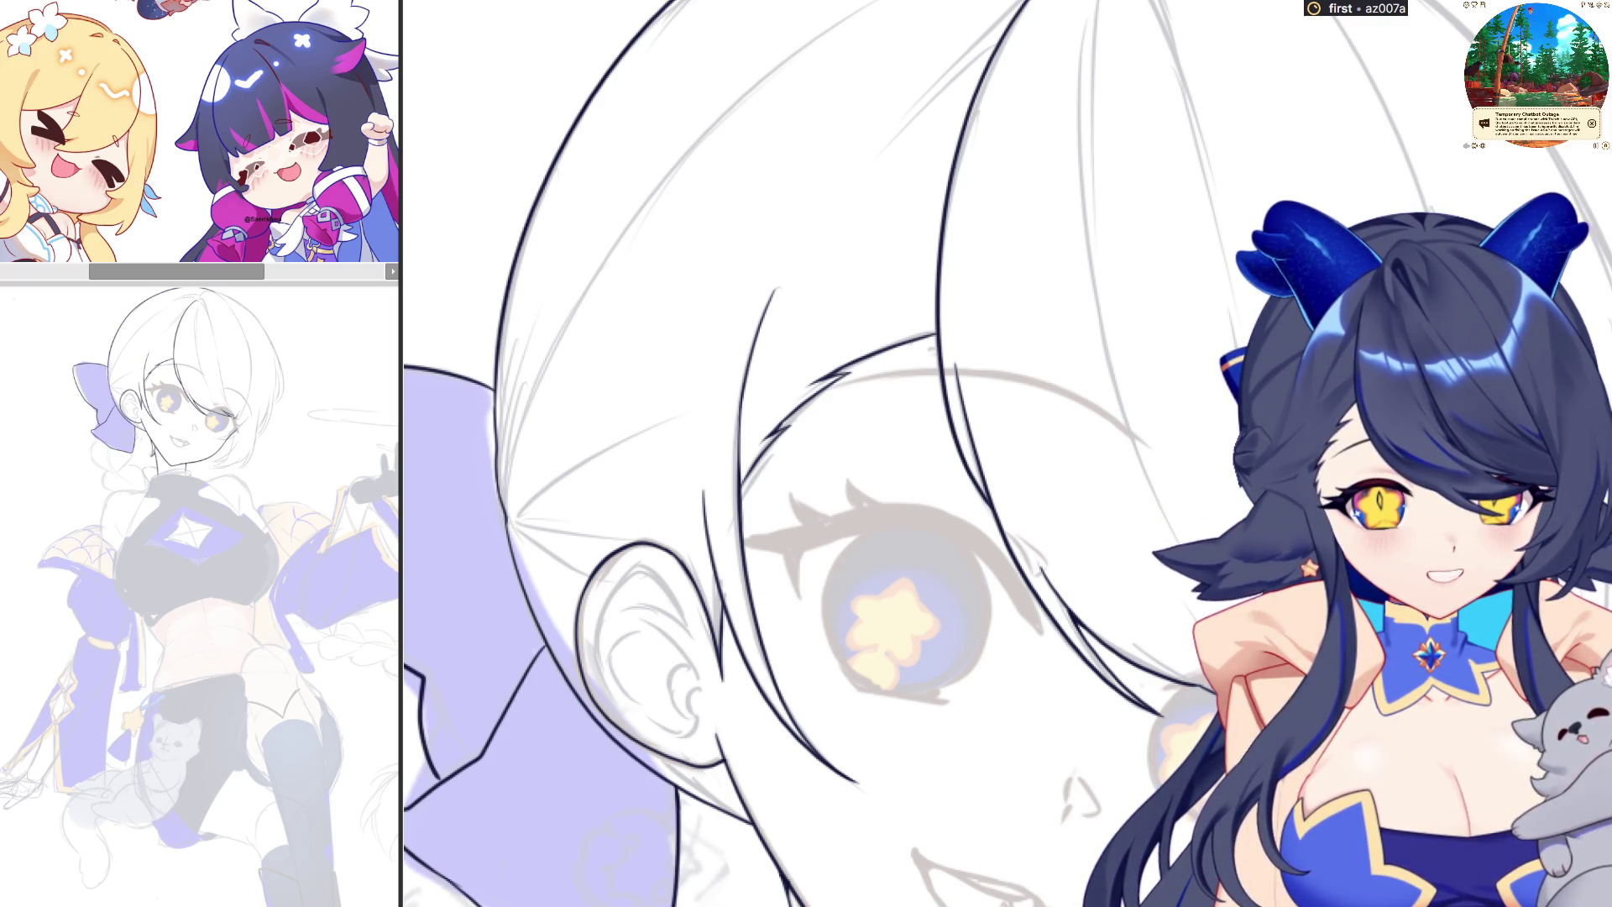
# Pan and rotate to the other eye, then ink the face line and lower eye line
pyautogui.moveTo(1481, 622)
pyautogui.mouseDown()
pyautogui.moveTo(743, 757)
pyautogui.moveTo(720, 716)
pyautogui.mouseUp()
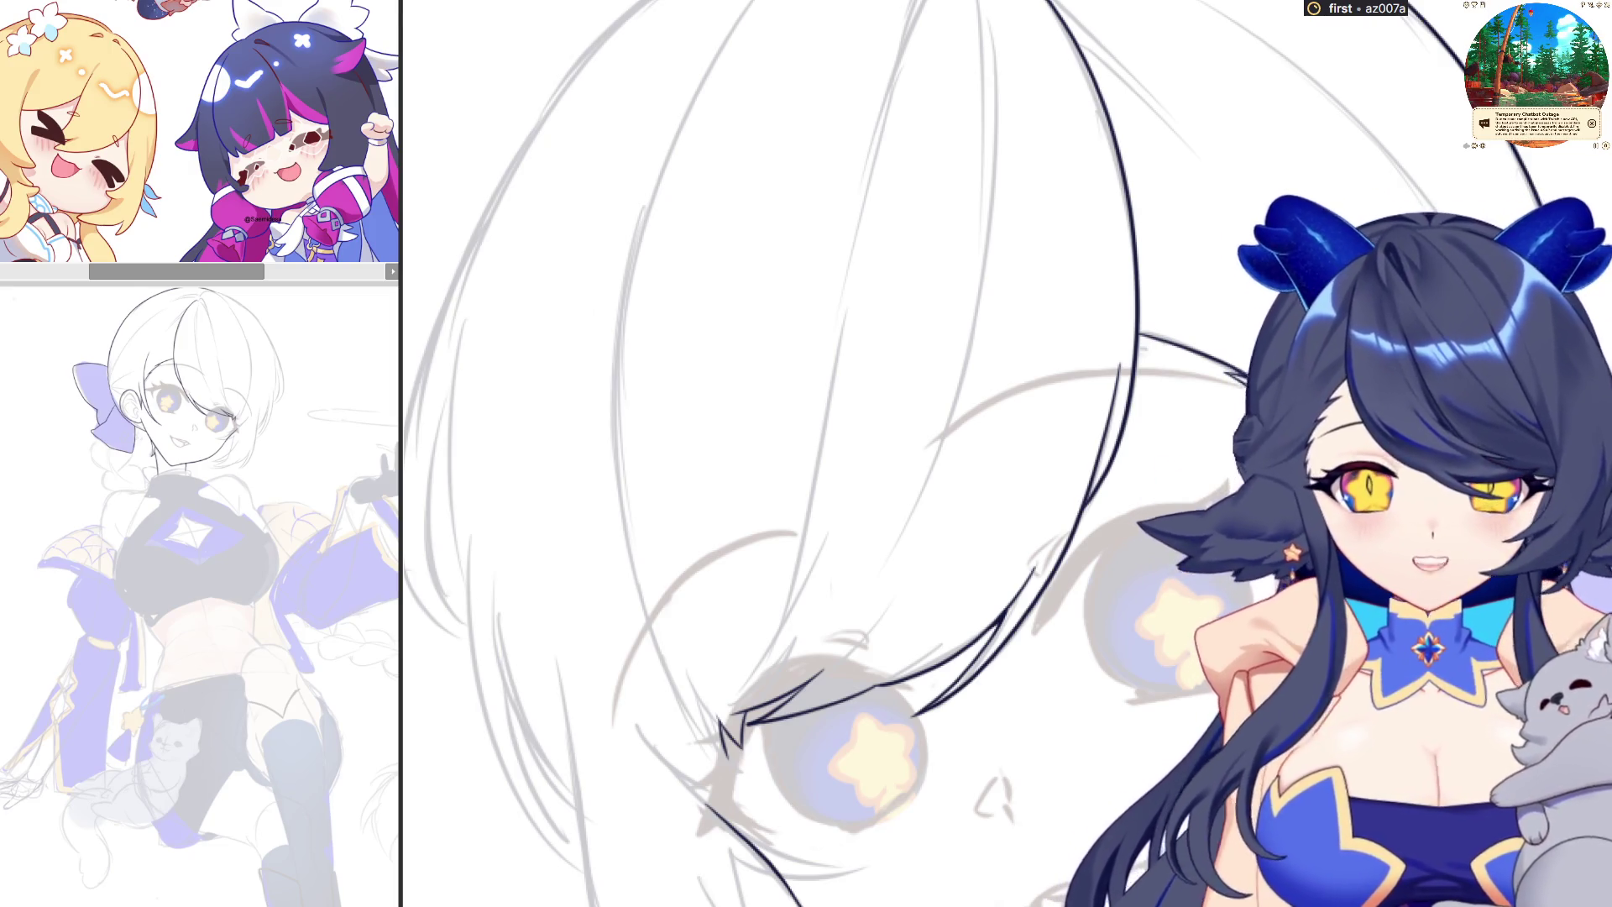
pyautogui.moveTo(844, 756); pyautogui.dragTo(903, 504)
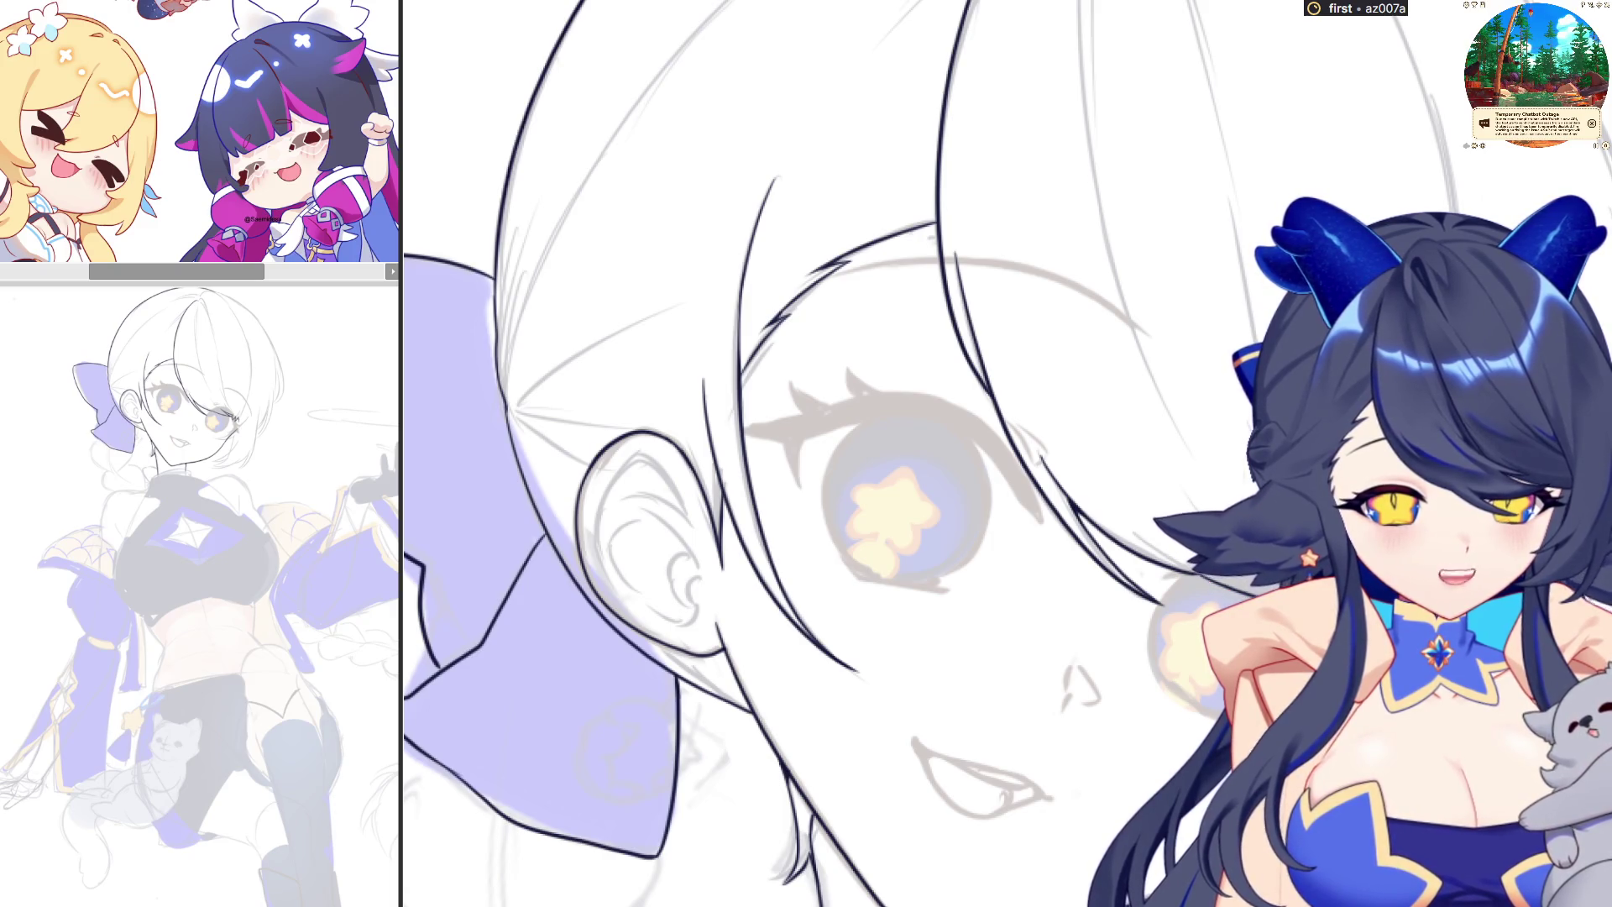
pyautogui.moveTo(903, 504); pyautogui.dragTo(844, 638)
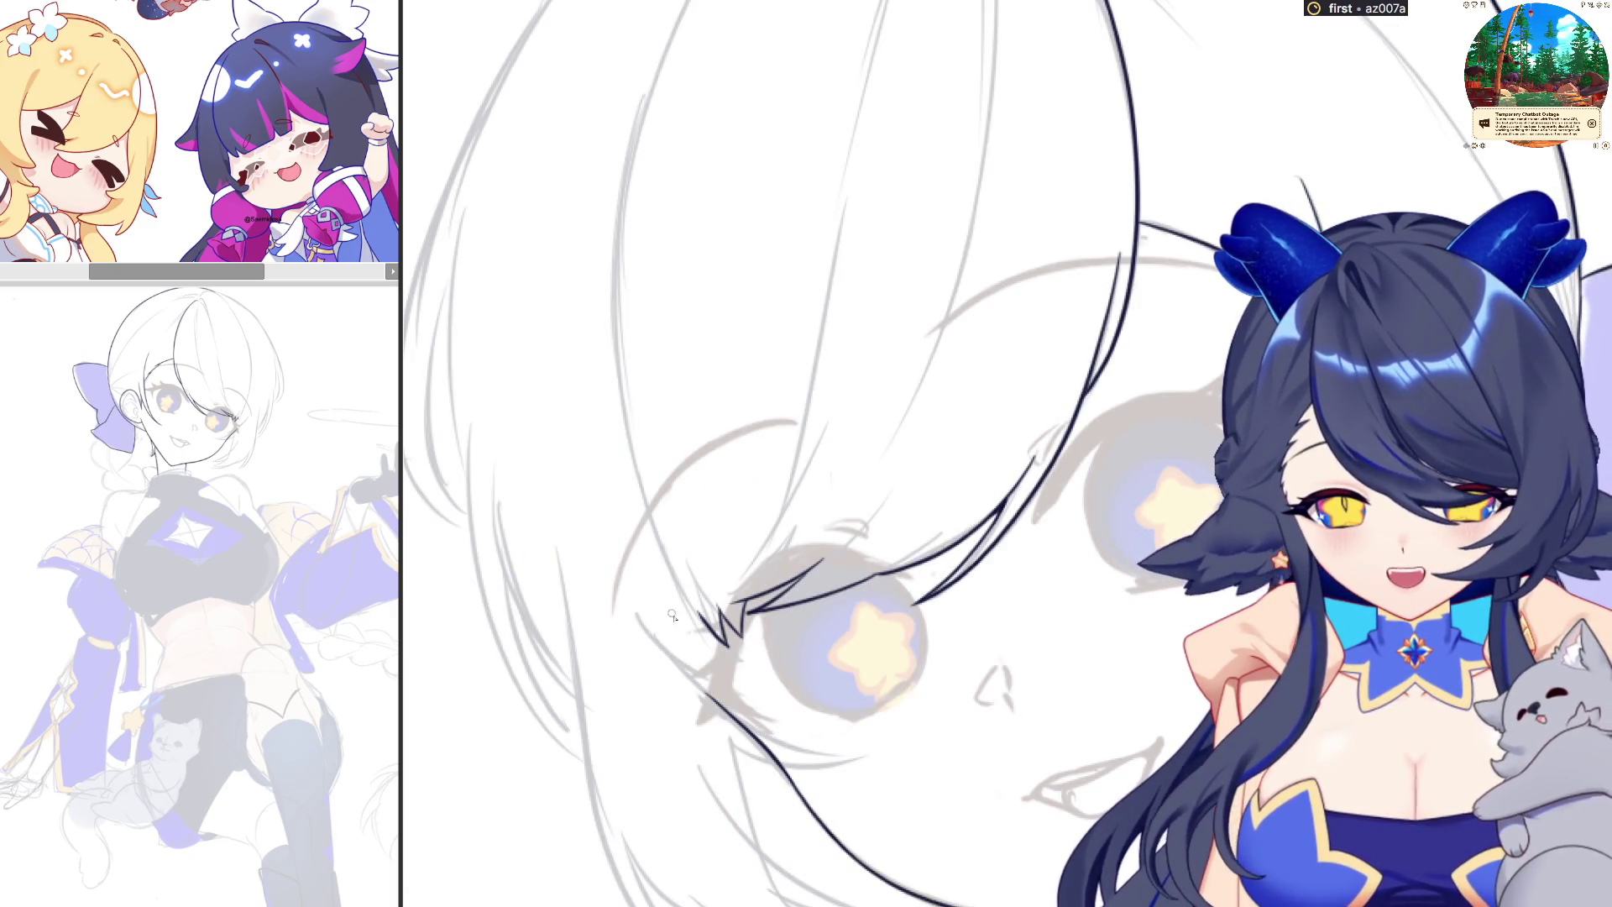
pyautogui.moveTo(628, 573); pyautogui.dragTo(869, 744)
pyautogui.moveTo(731, 744); pyautogui.dragTo(872, 746)
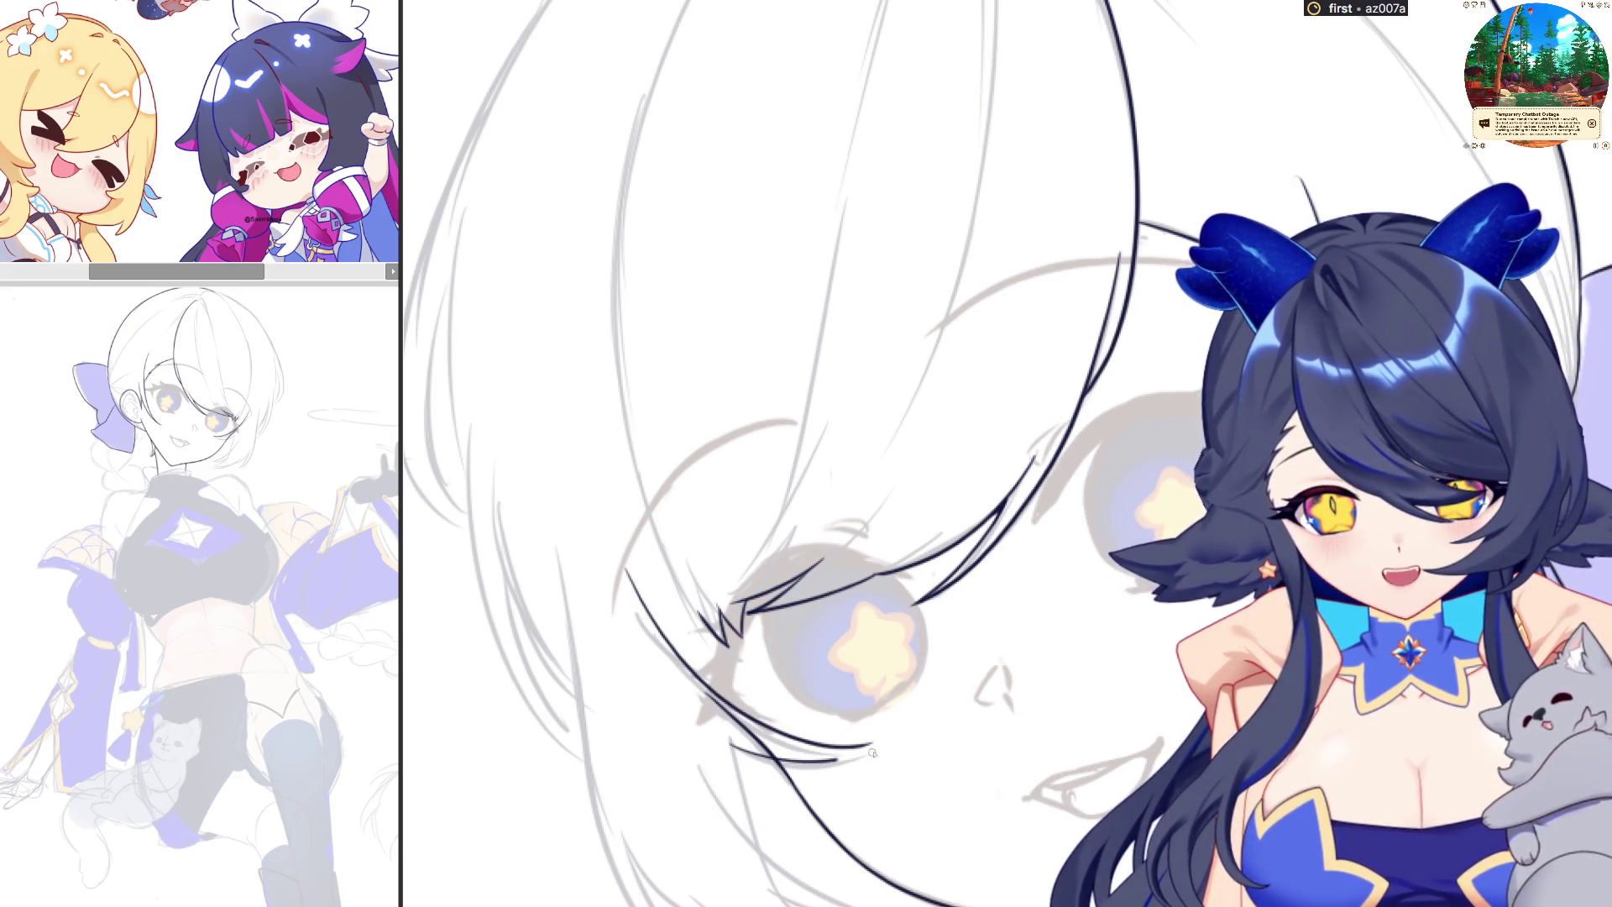